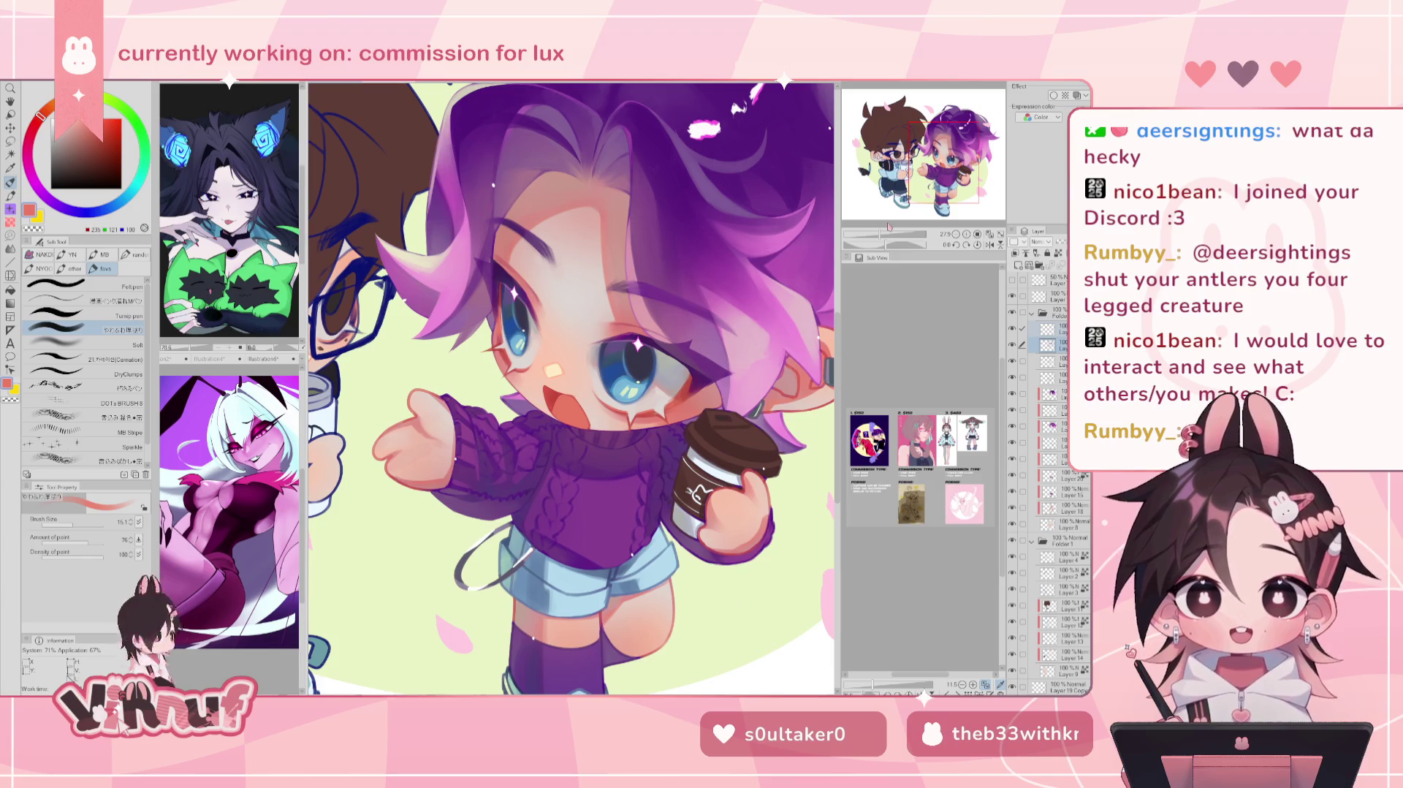
Step: Zoom into the face, pick a darker red, and mirror the view to check it
drag(881, 235, 889, 238)
click(990, 244)
alt+click(576, 401)
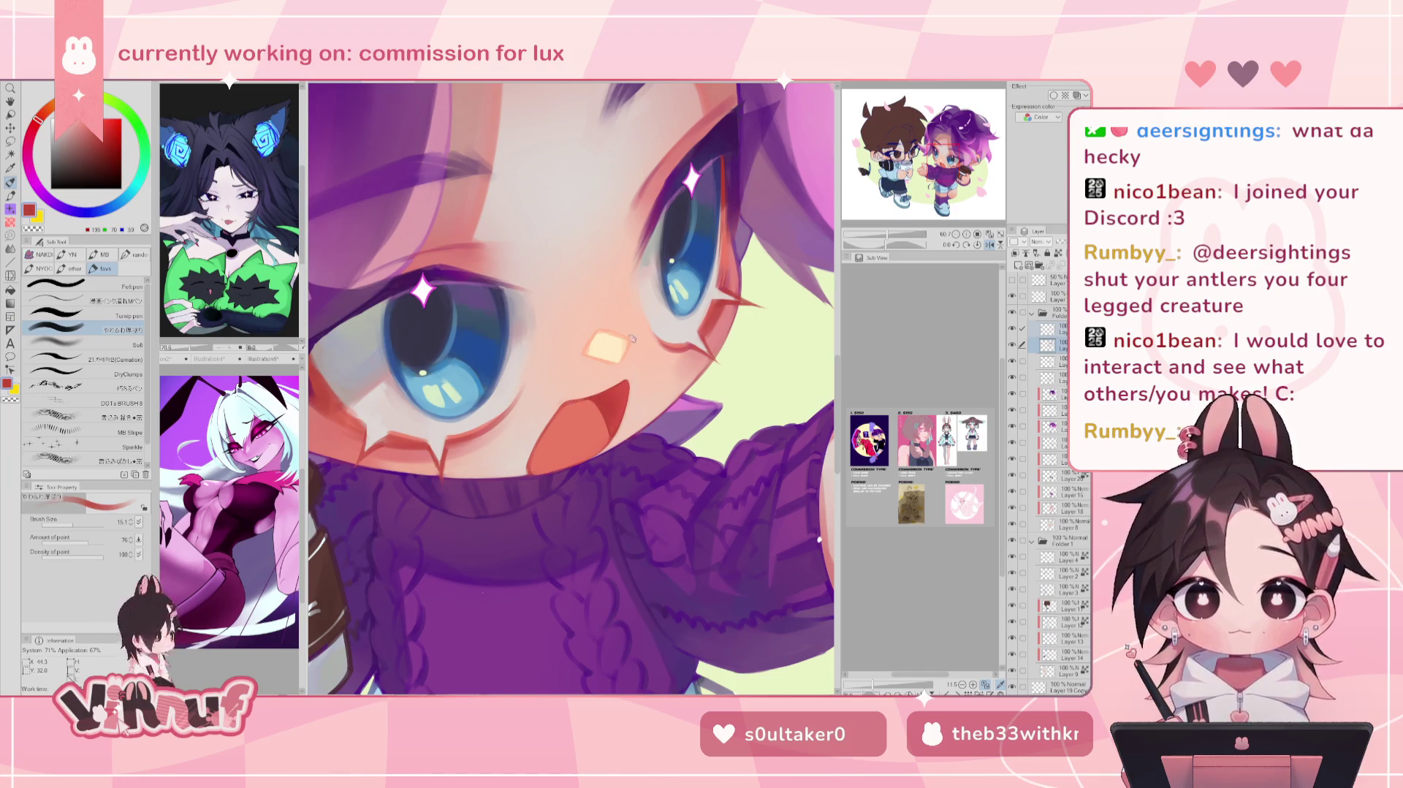
key(h)
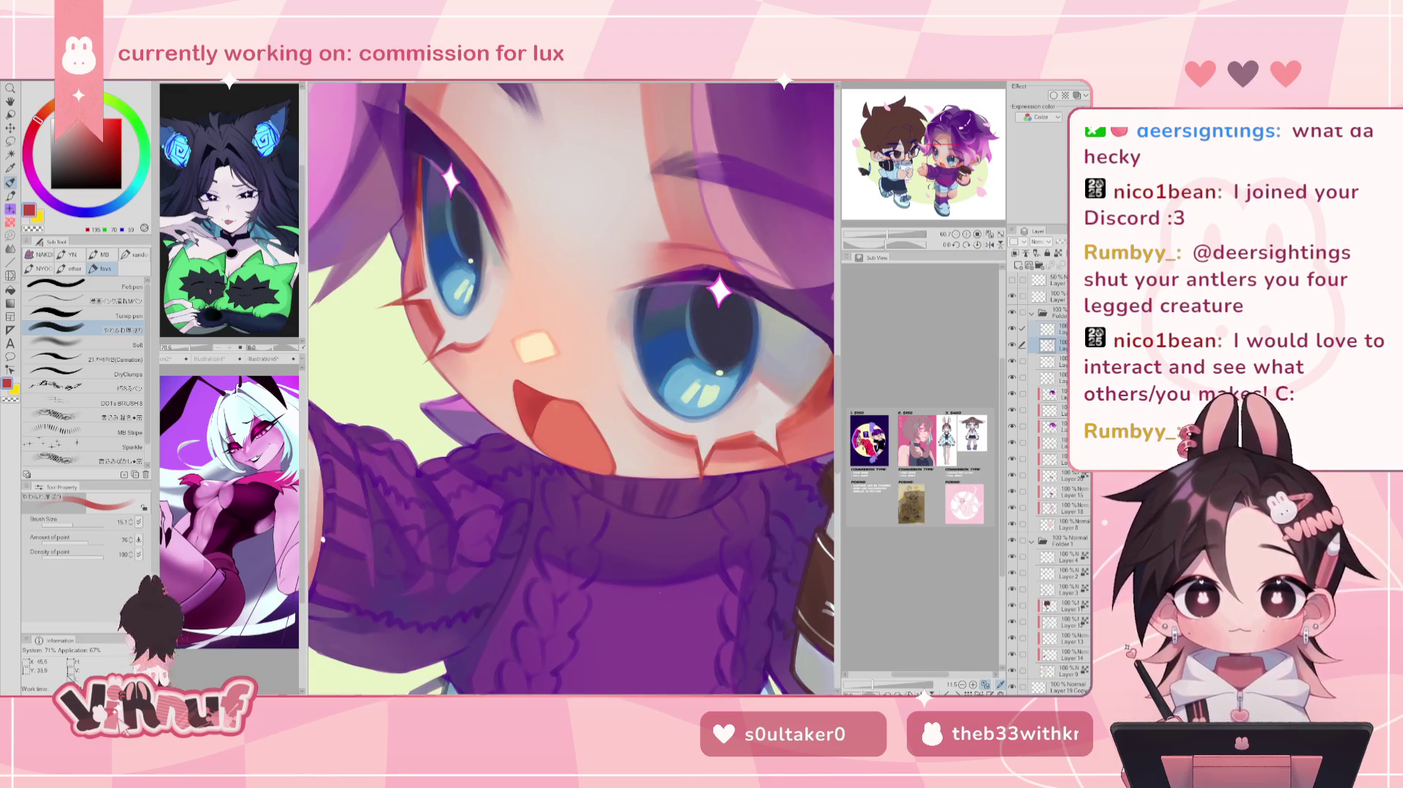
key(h)
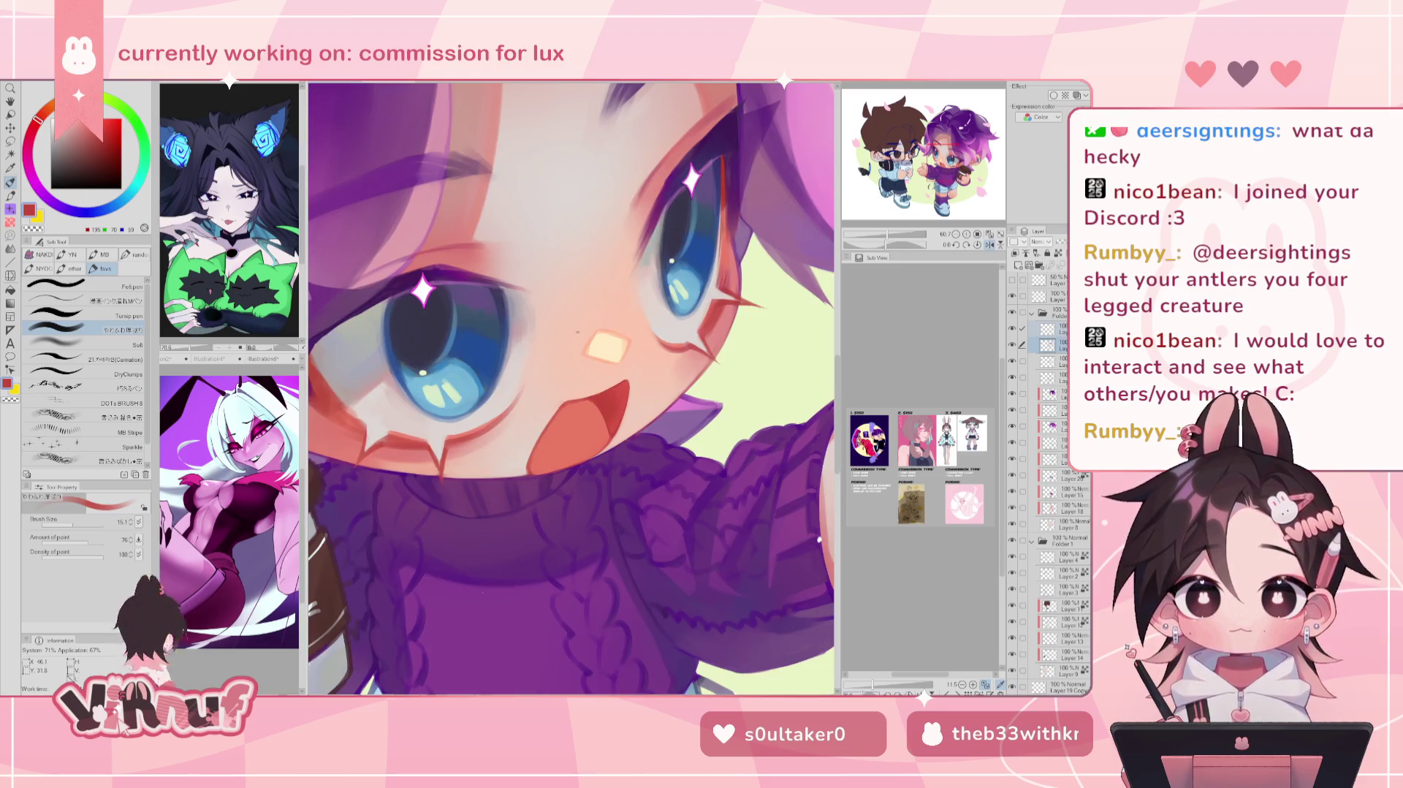
key(h)
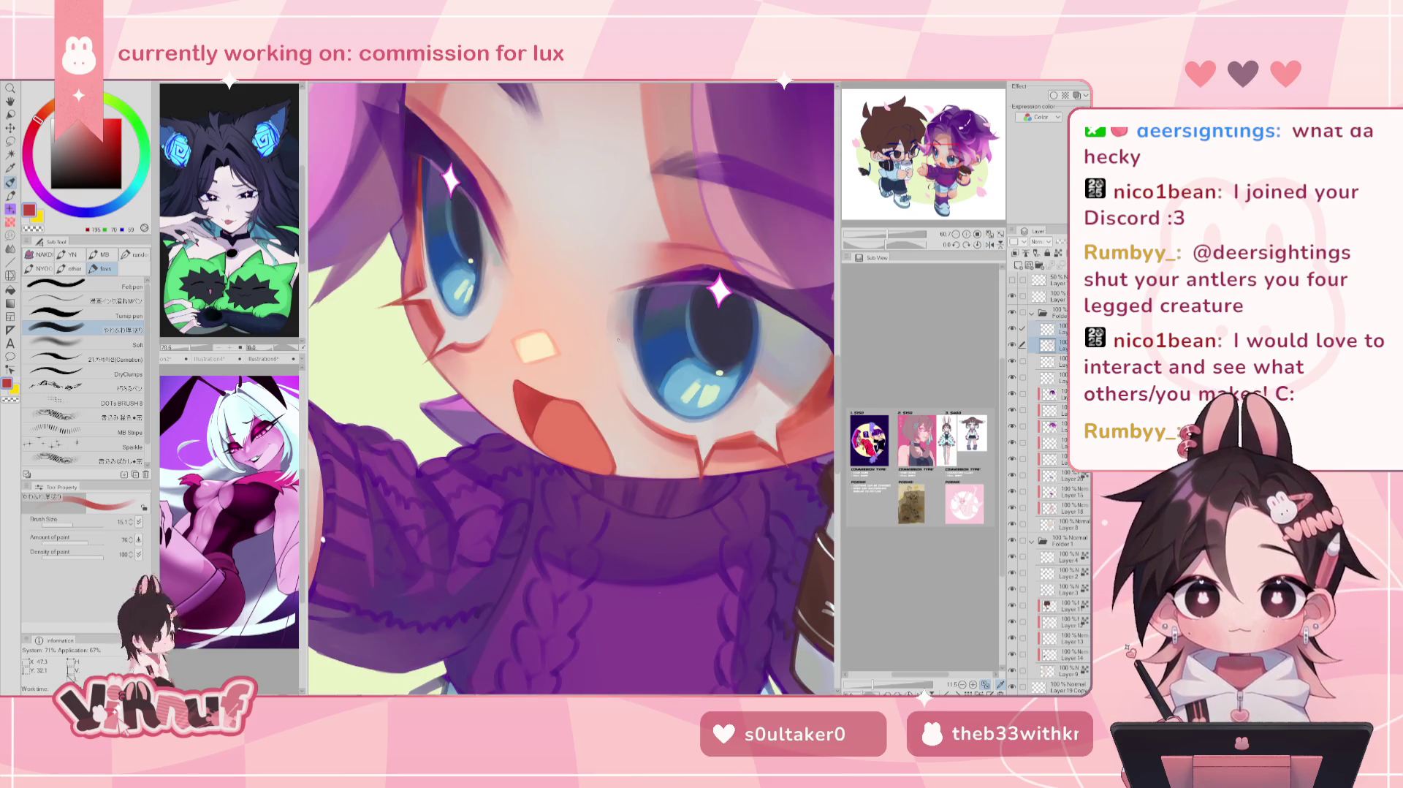
mouse_move(897, 235)
mouse_down()
mouse_move(881, 238)
mouse_move(890, 227)
mouse_up()
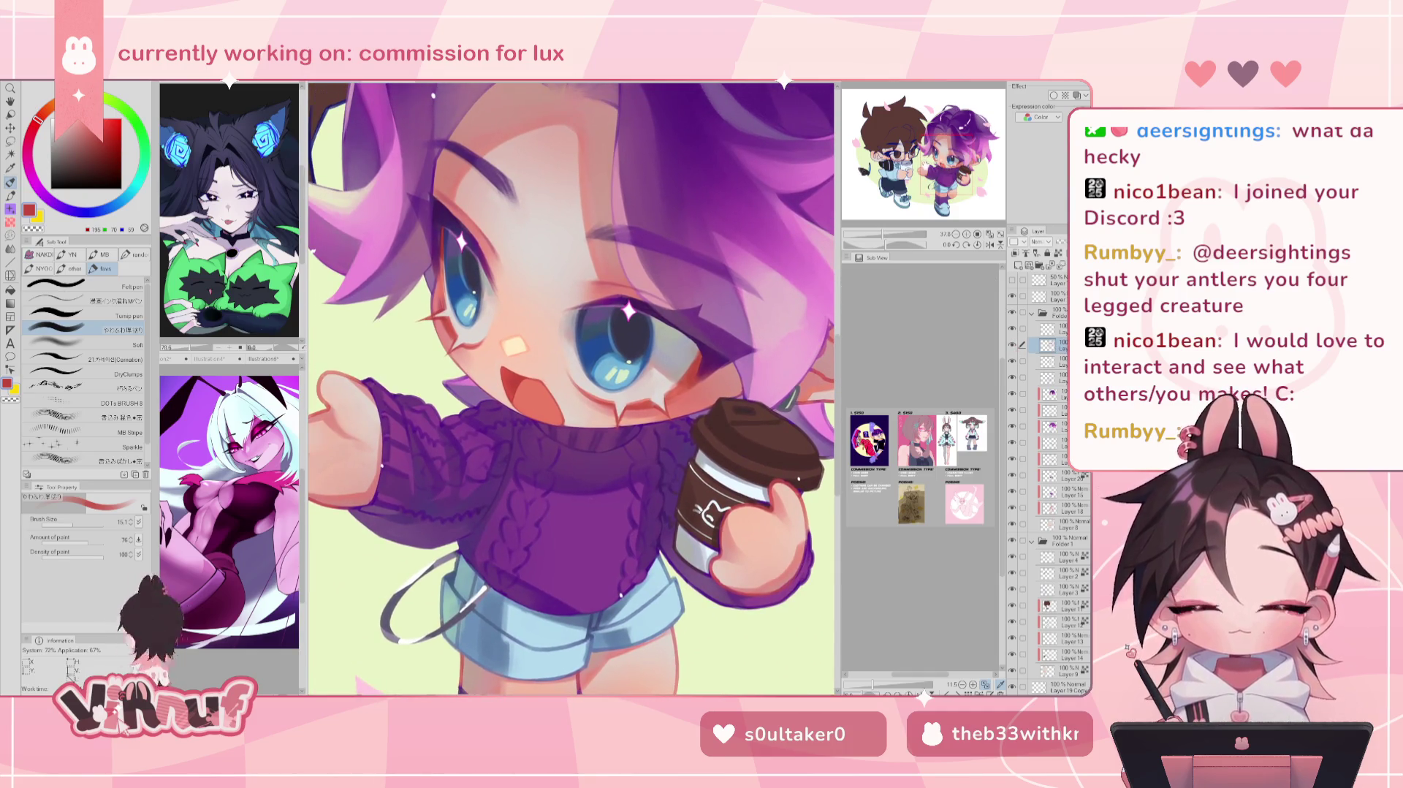
Step: Zoom in on the mirrored ear and cup and stroke peach over the ear outline
drag(930, 167, 953, 169)
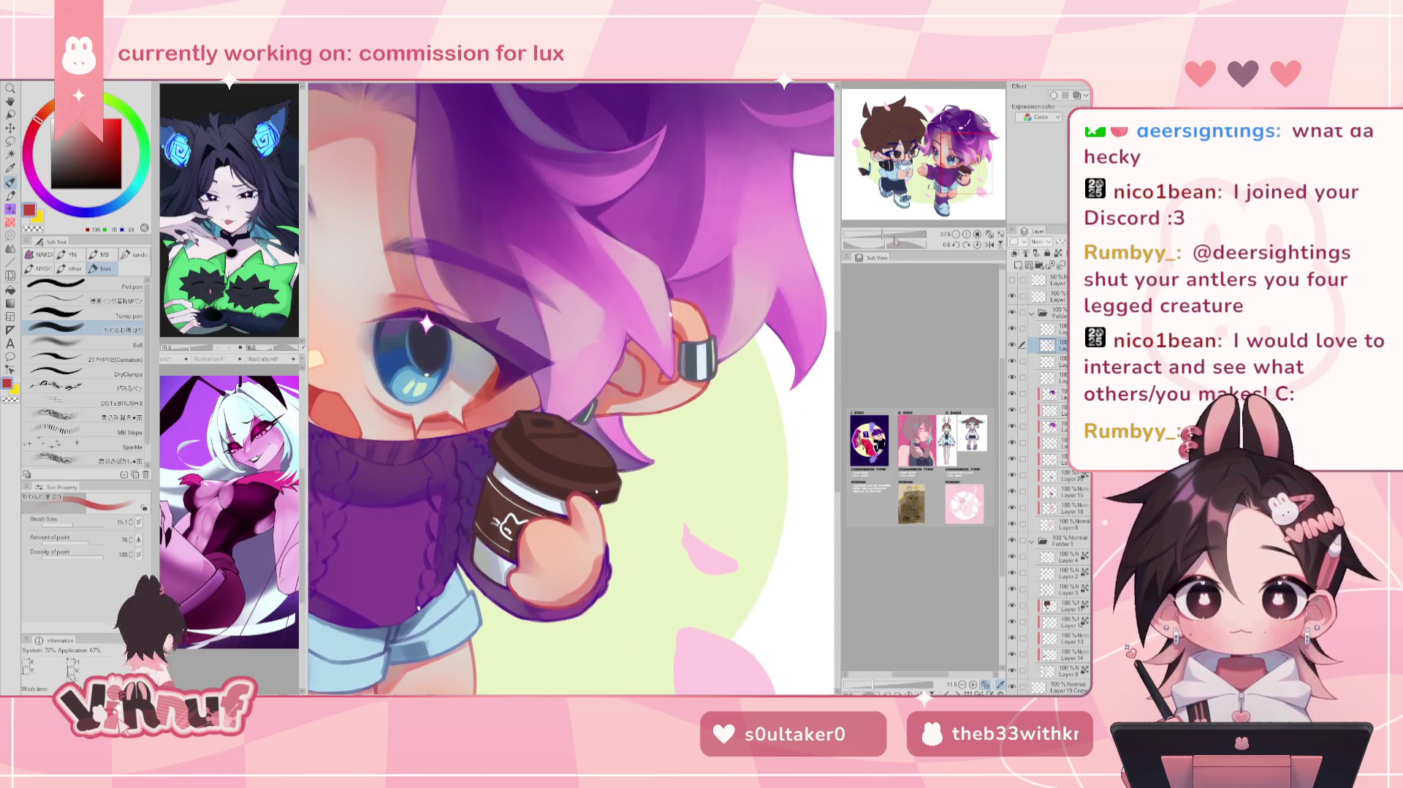
click(990, 245)
drag(881, 234, 866, 245)
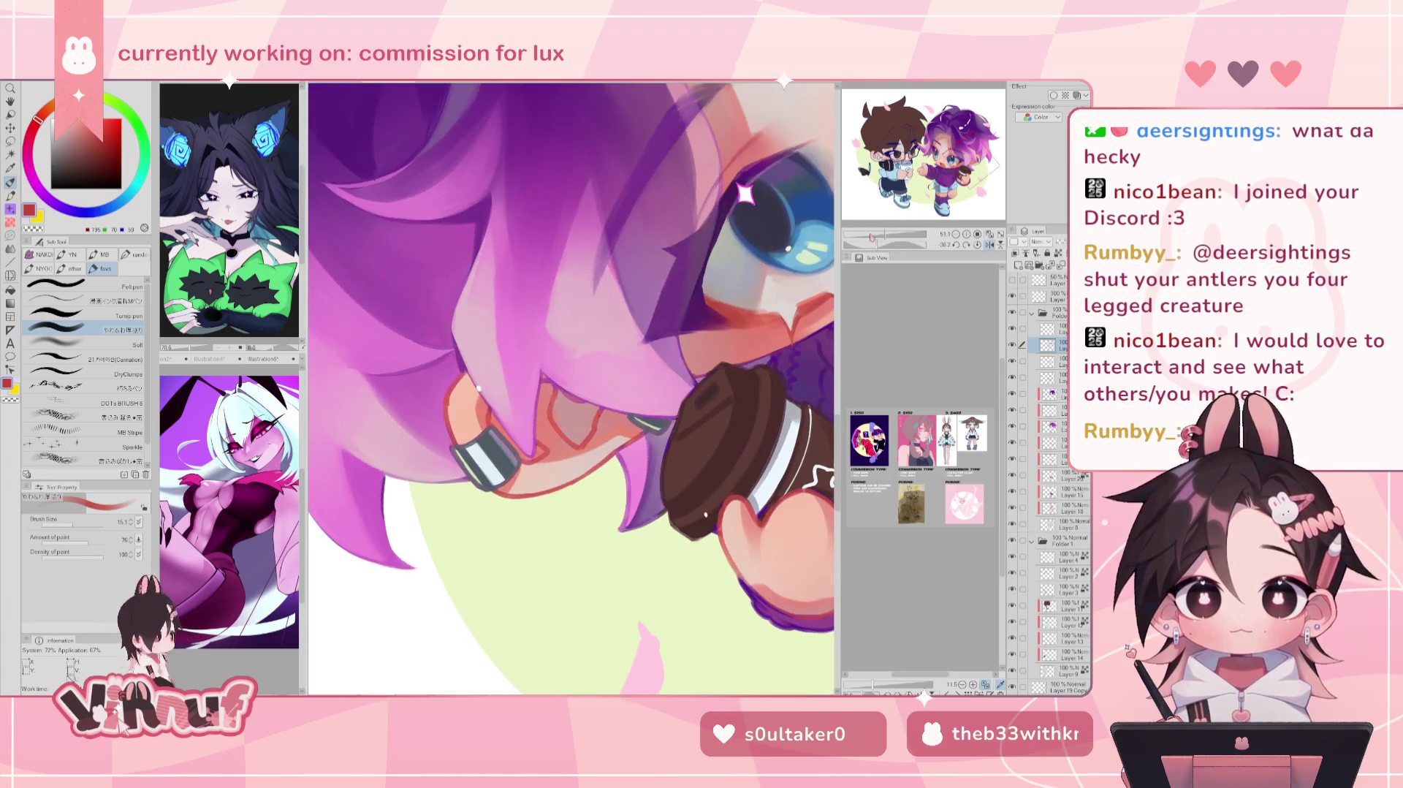
drag(448, 403, 456, 439)
Step: Sample the outline reds and a light peach skin tone, then enlarge the brush
alt+click(488, 414)
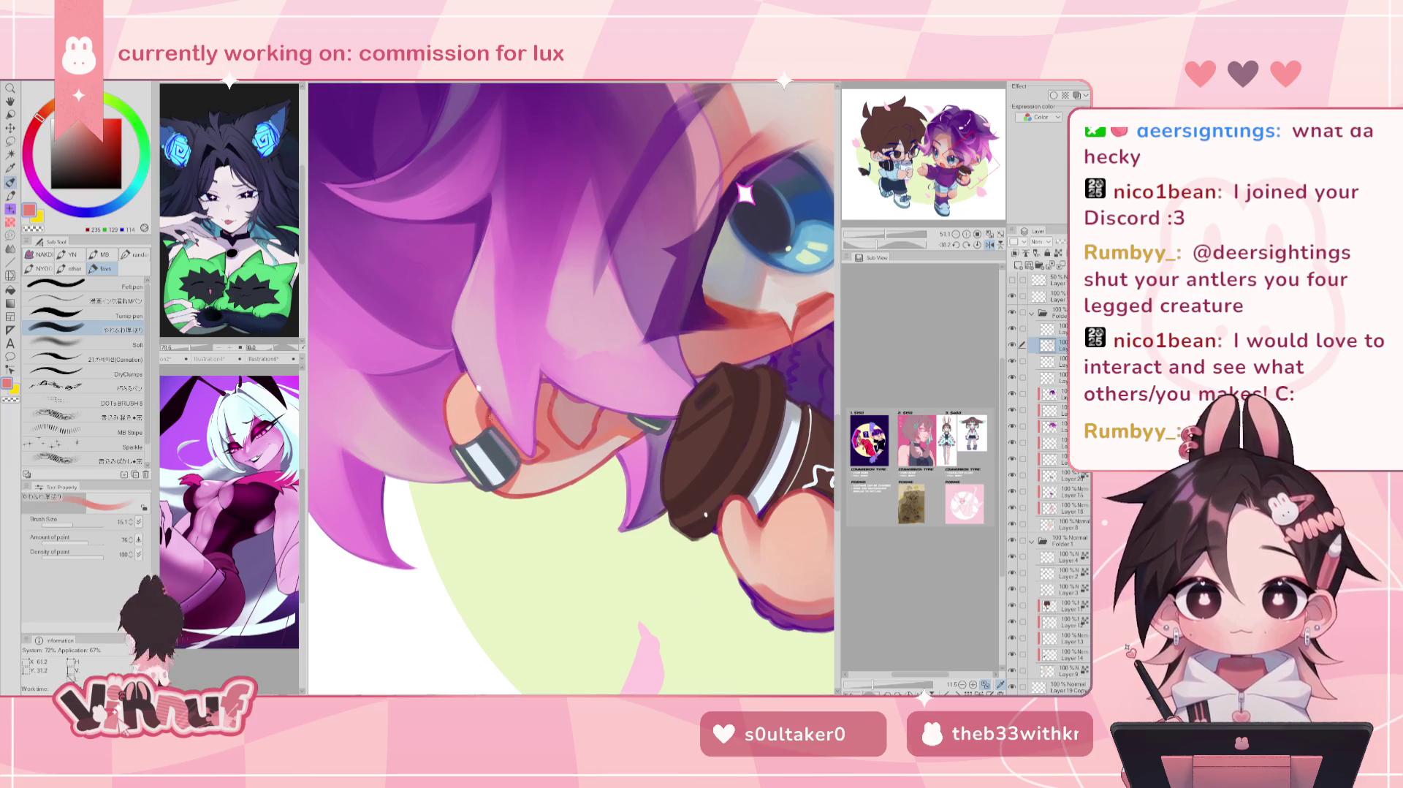
alt+click(490, 412)
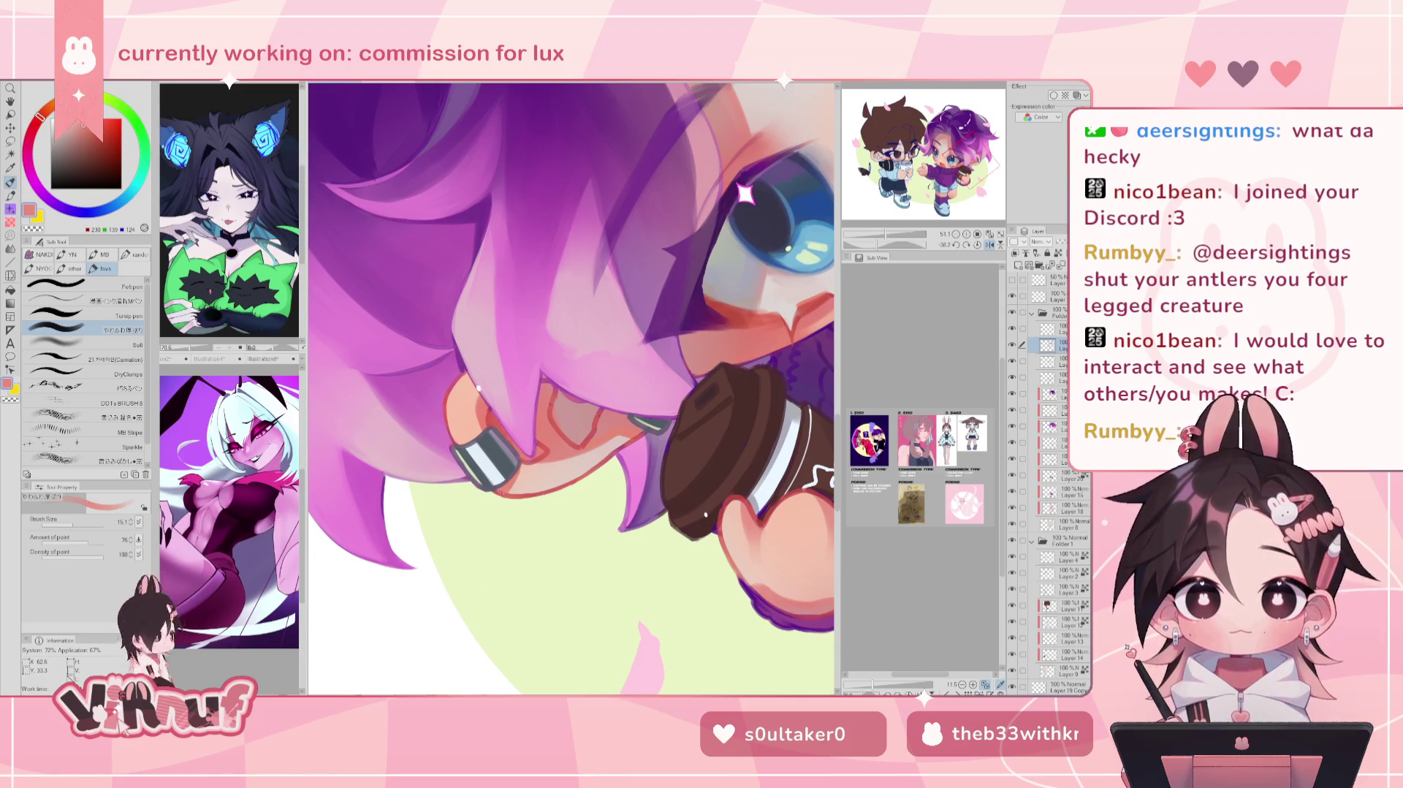
alt+click(515, 492)
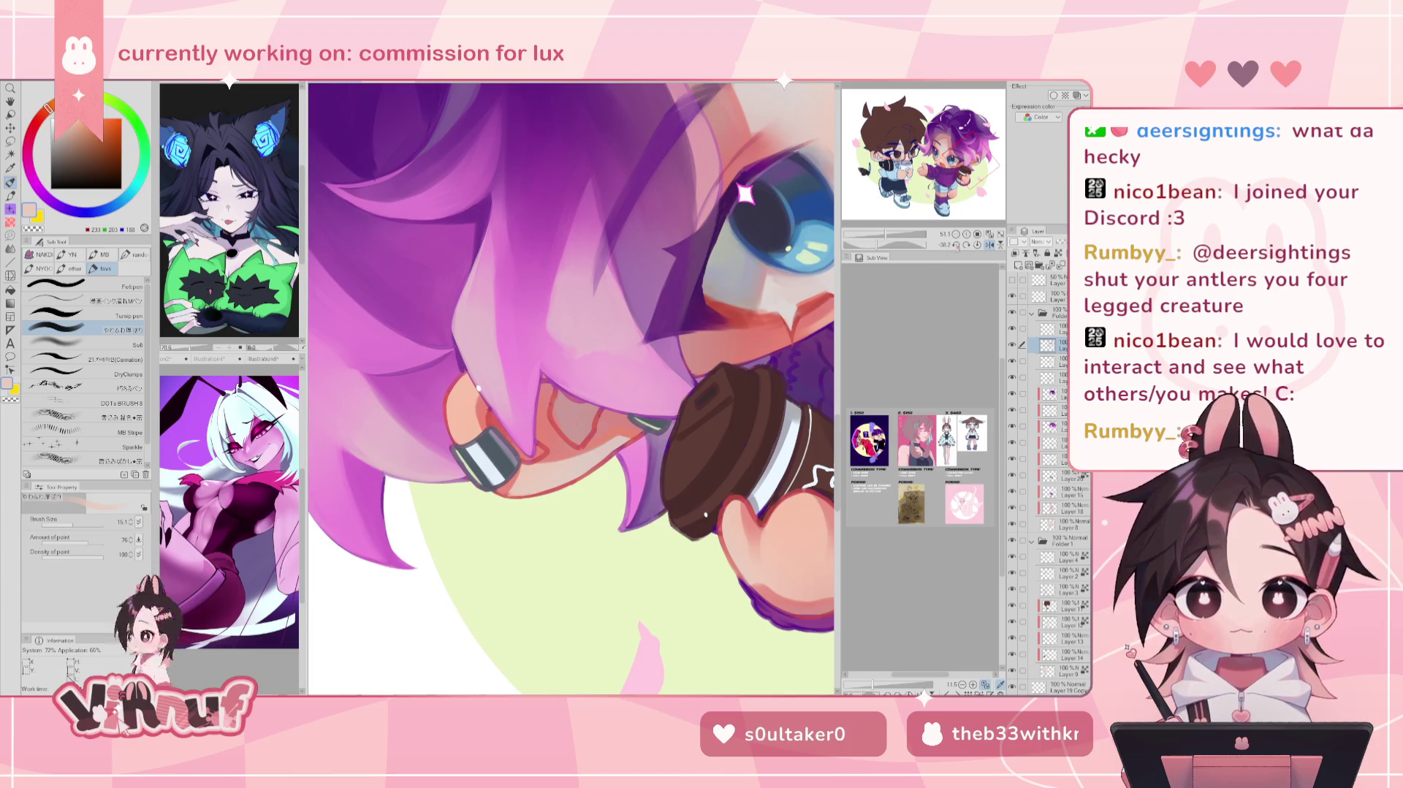
drag(897, 249, 893, 228)
drag(544, 300, 502, 290)
alt+click(502, 290)
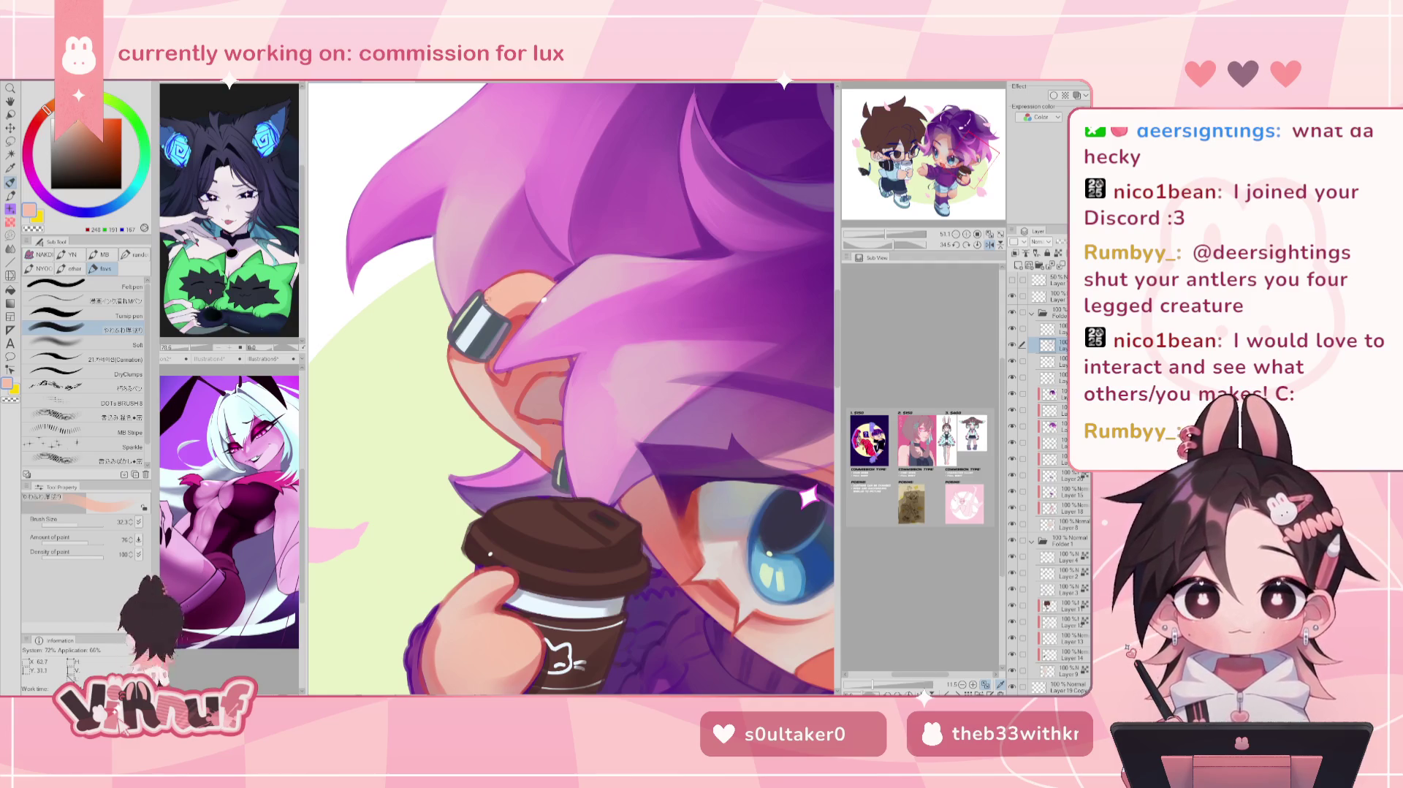
alt+click(460, 318)
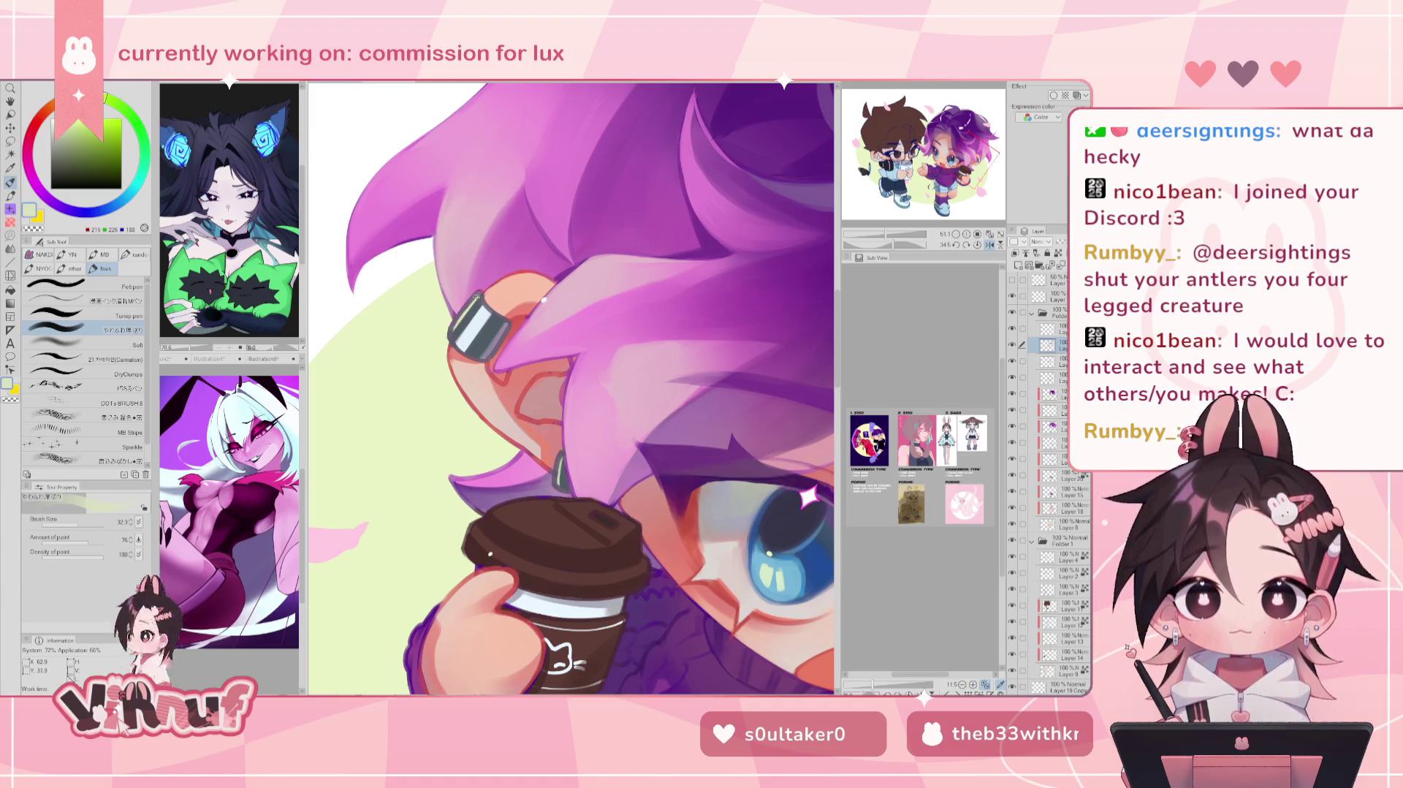
alt+click(466, 314)
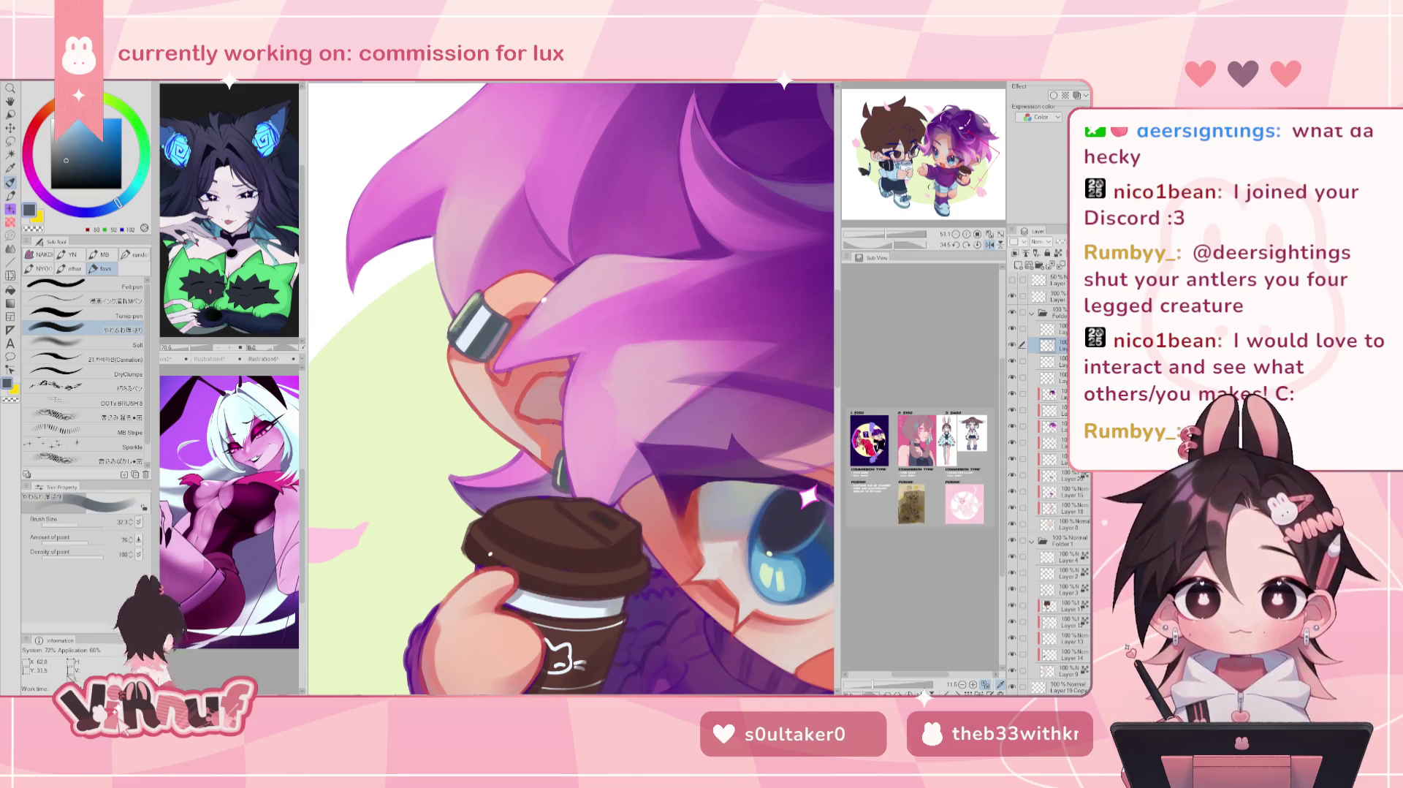
alt+click(463, 337)
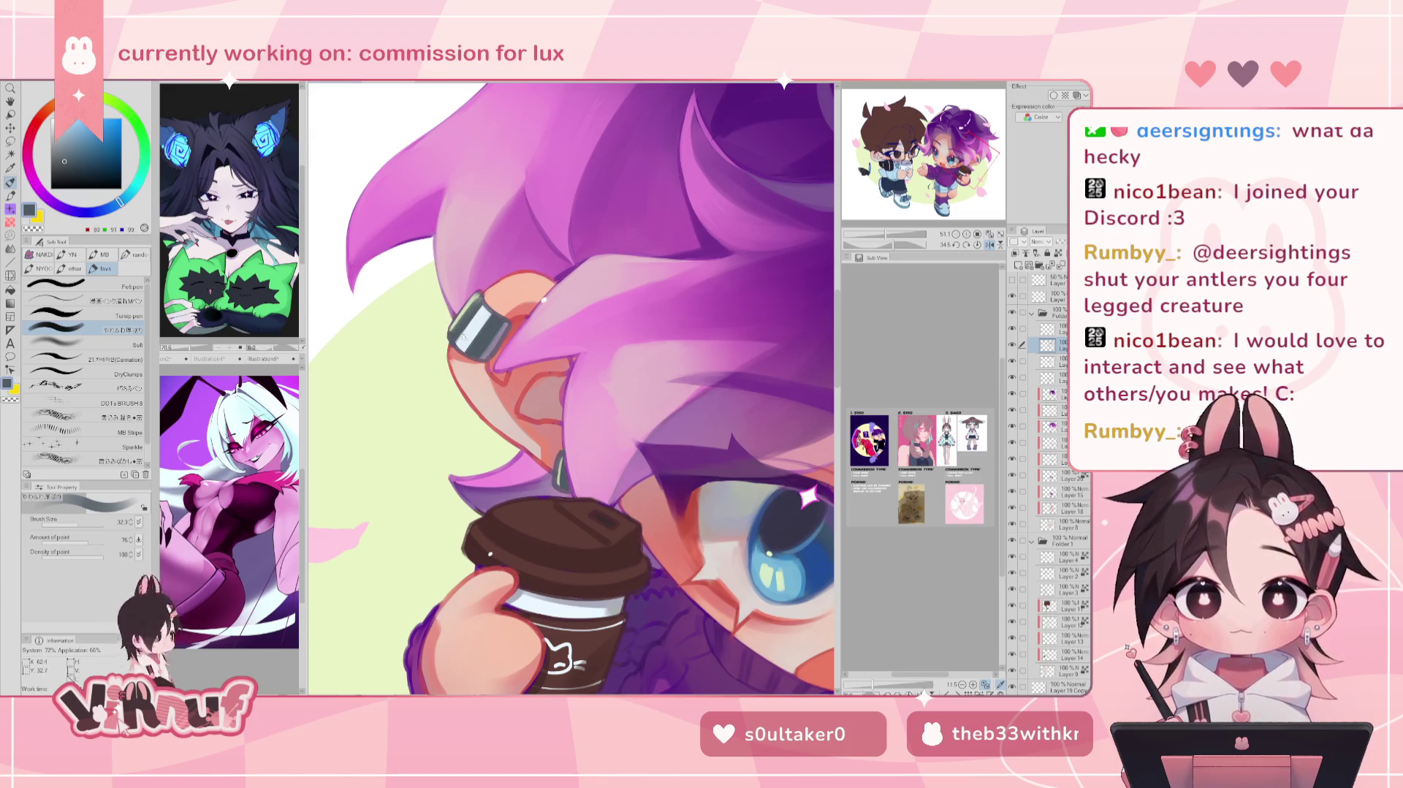
alt+click(543, 300)
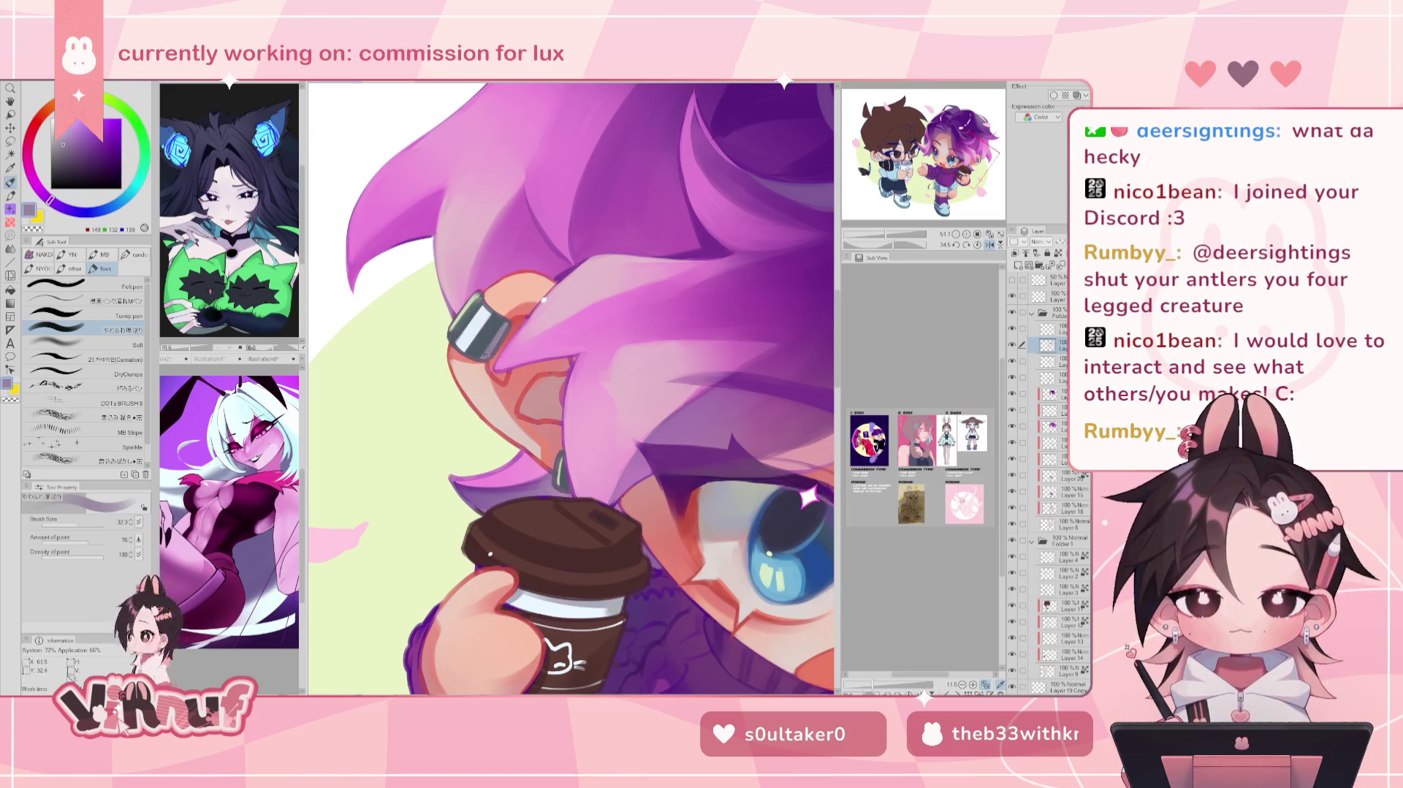
key(h)
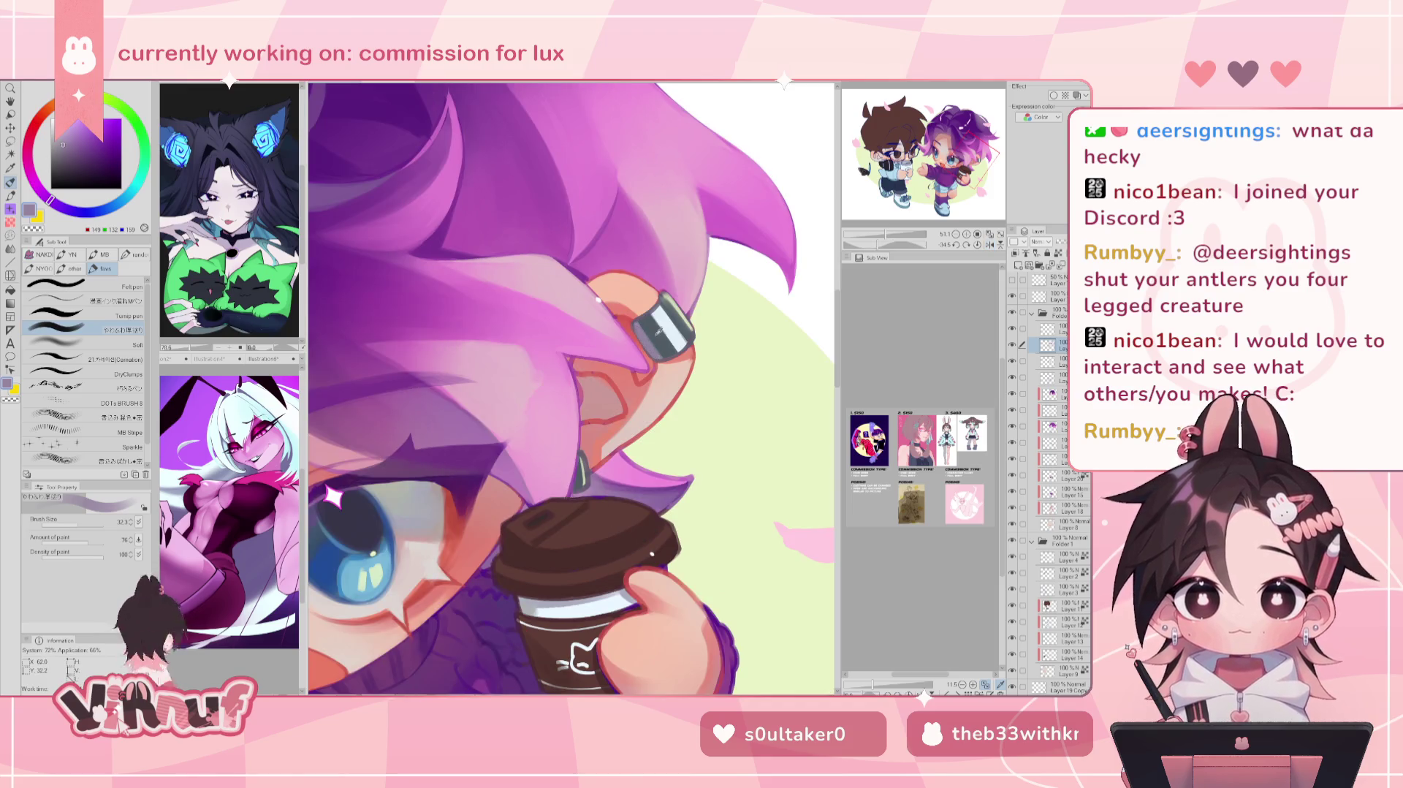
alt+click(643, 272)
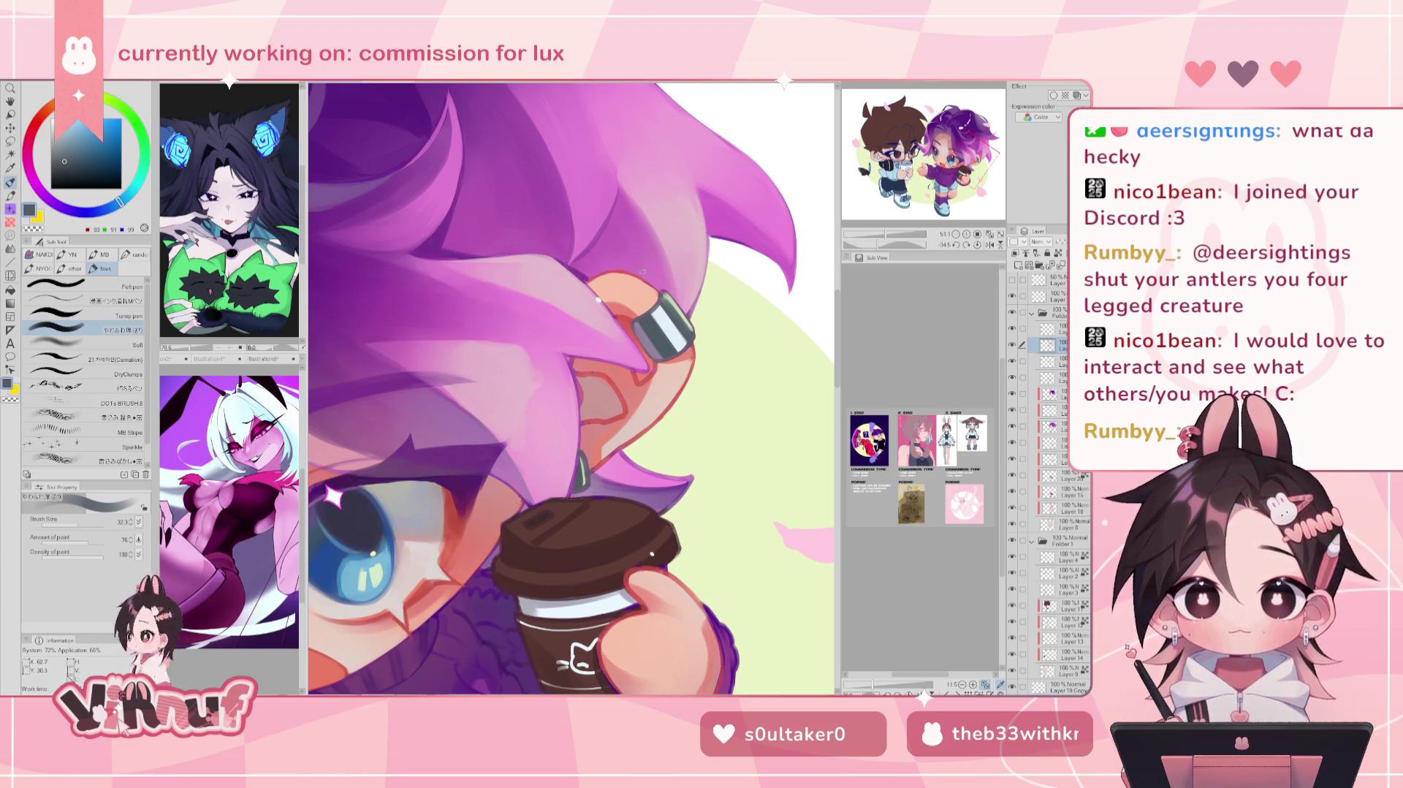
alt+click(649, 300)
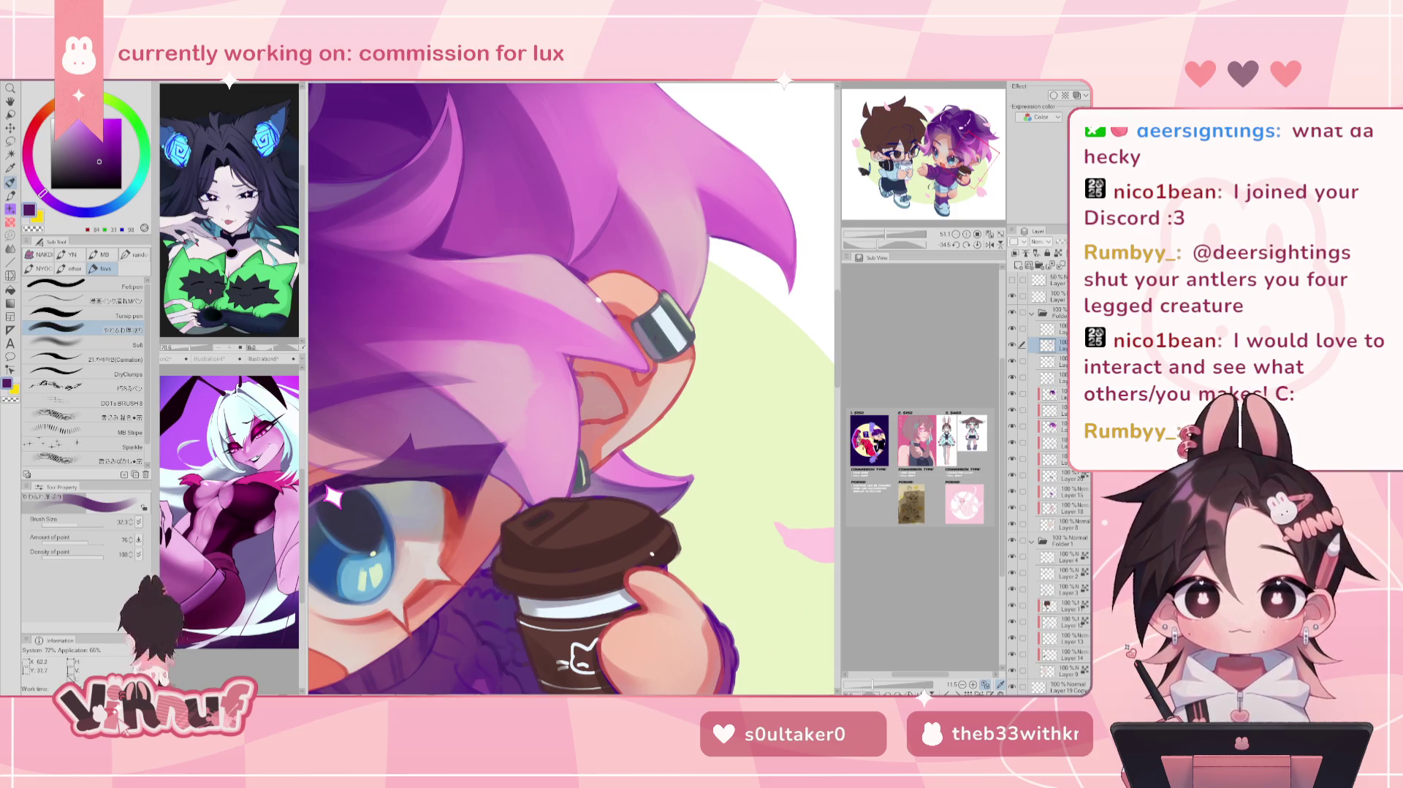
drag(885, 235, 878, 245)
key(ctrl+0)
scroll(676, 374, up, 3)
scroll(676, 373, up, 2)
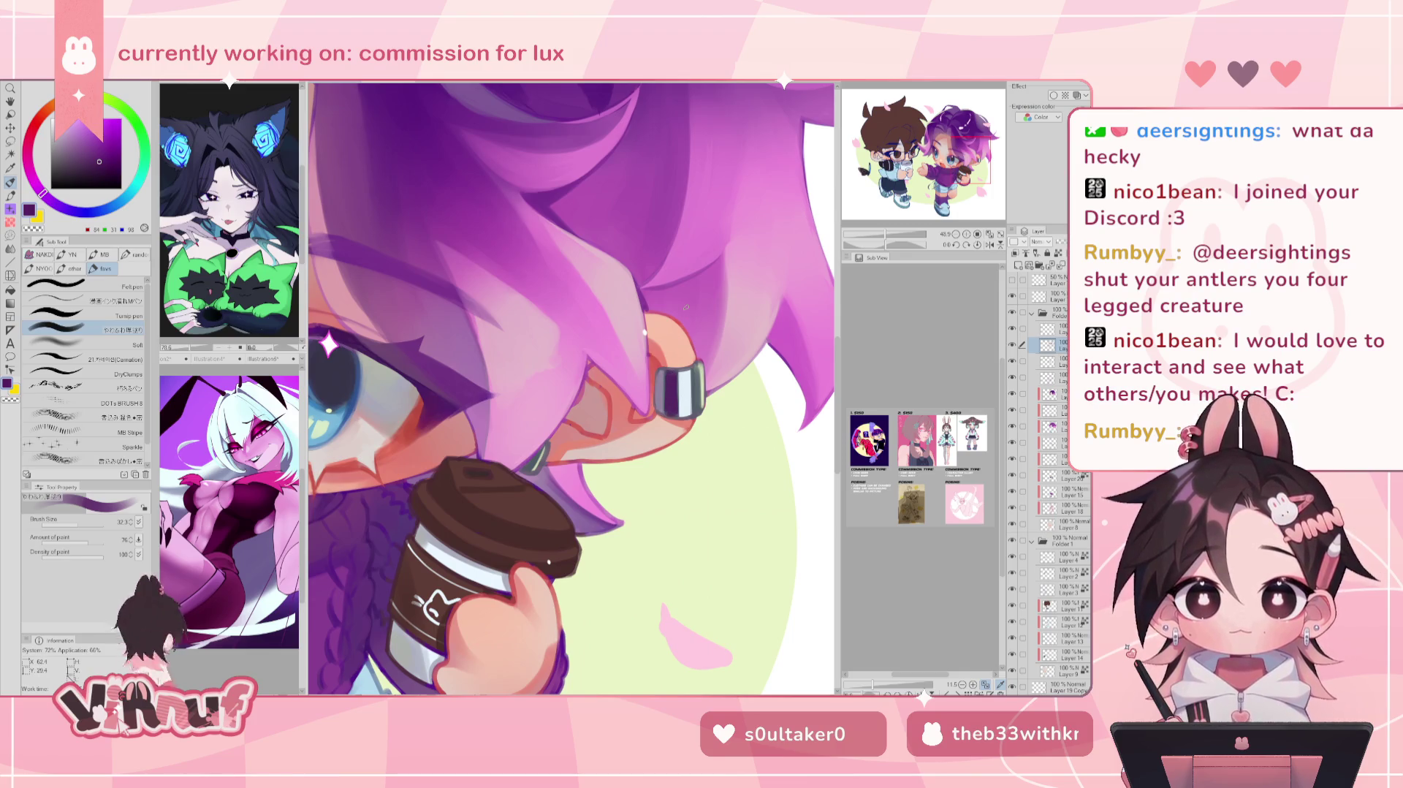
Step: Paint a light peach edge along the ear using sampled skin tones
key(h)
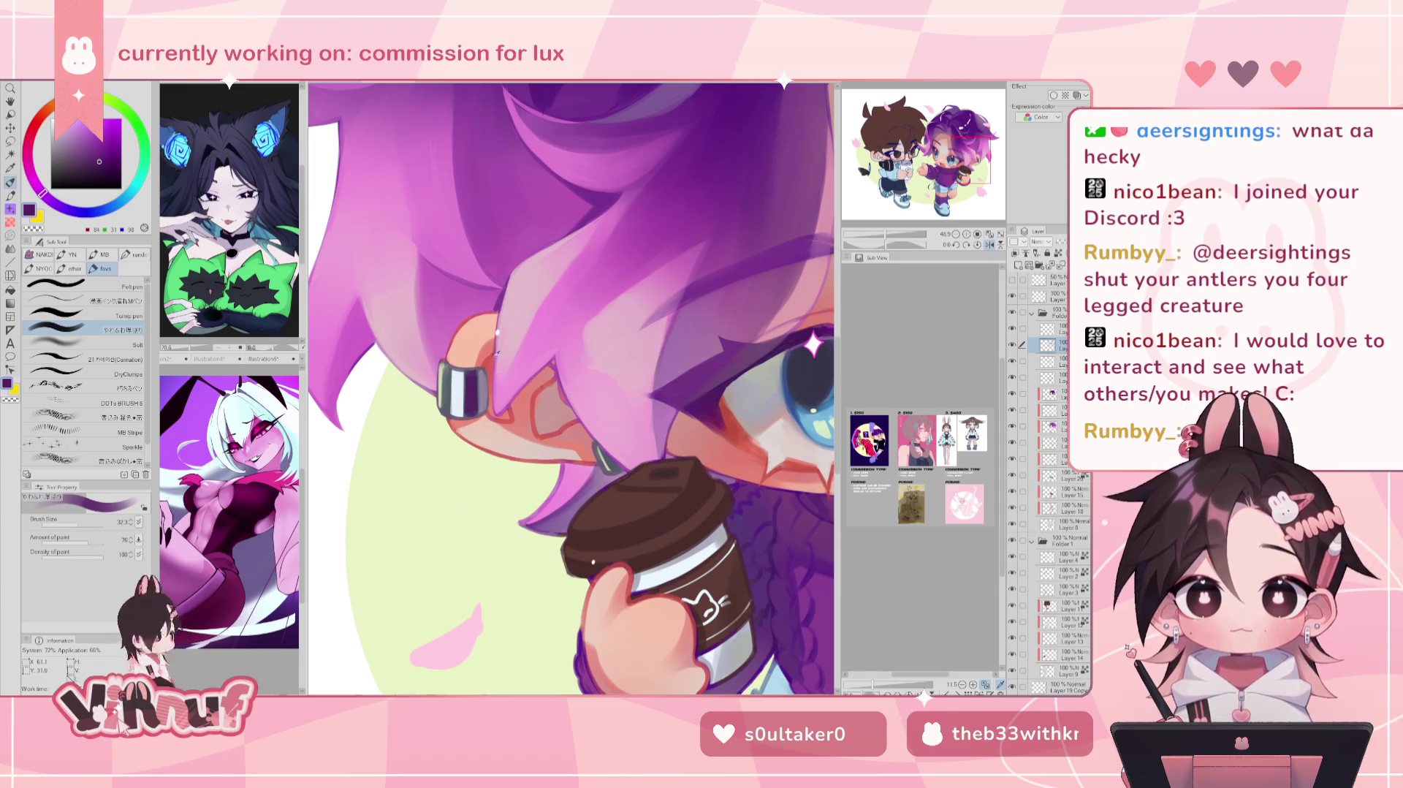
alt+click(511, 411)
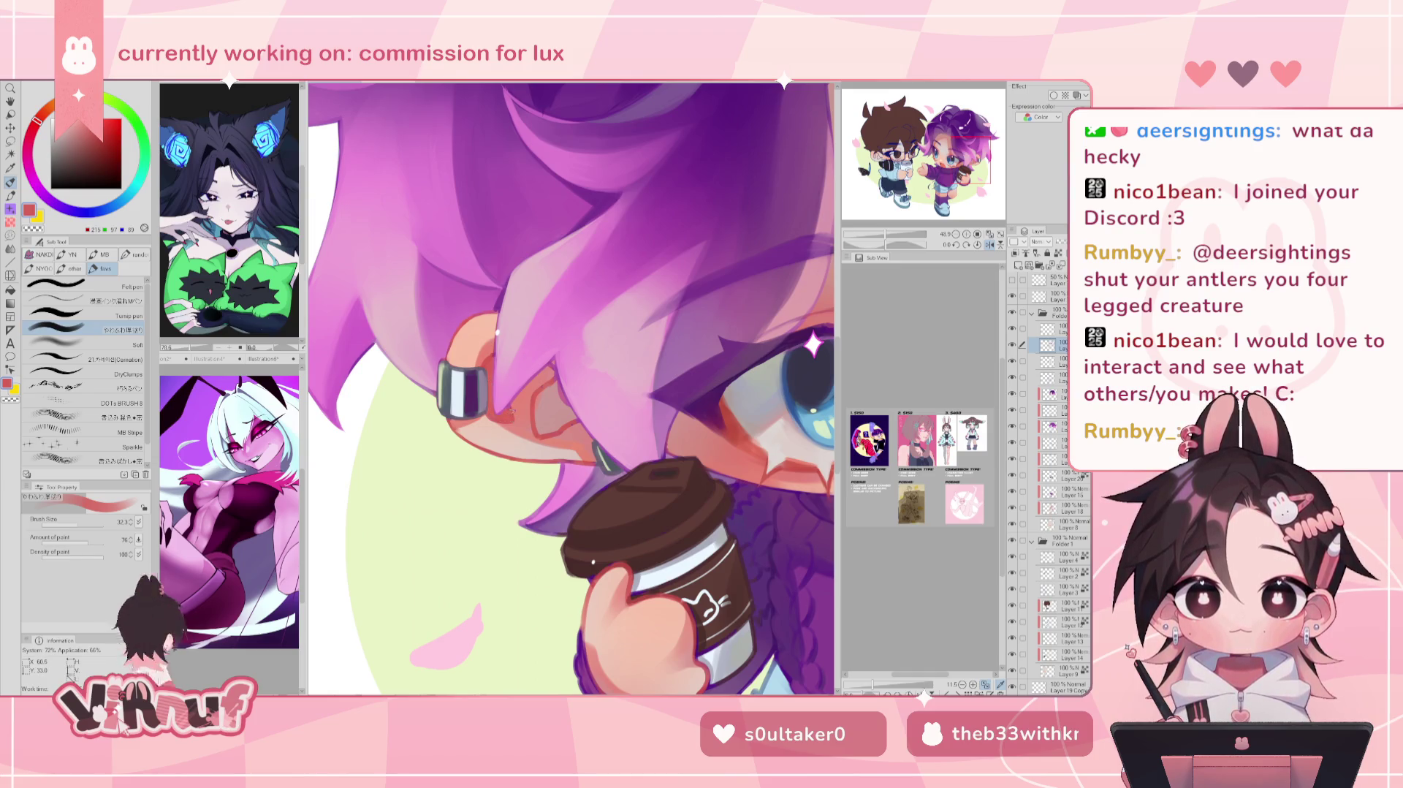
alt+click(474, 434)
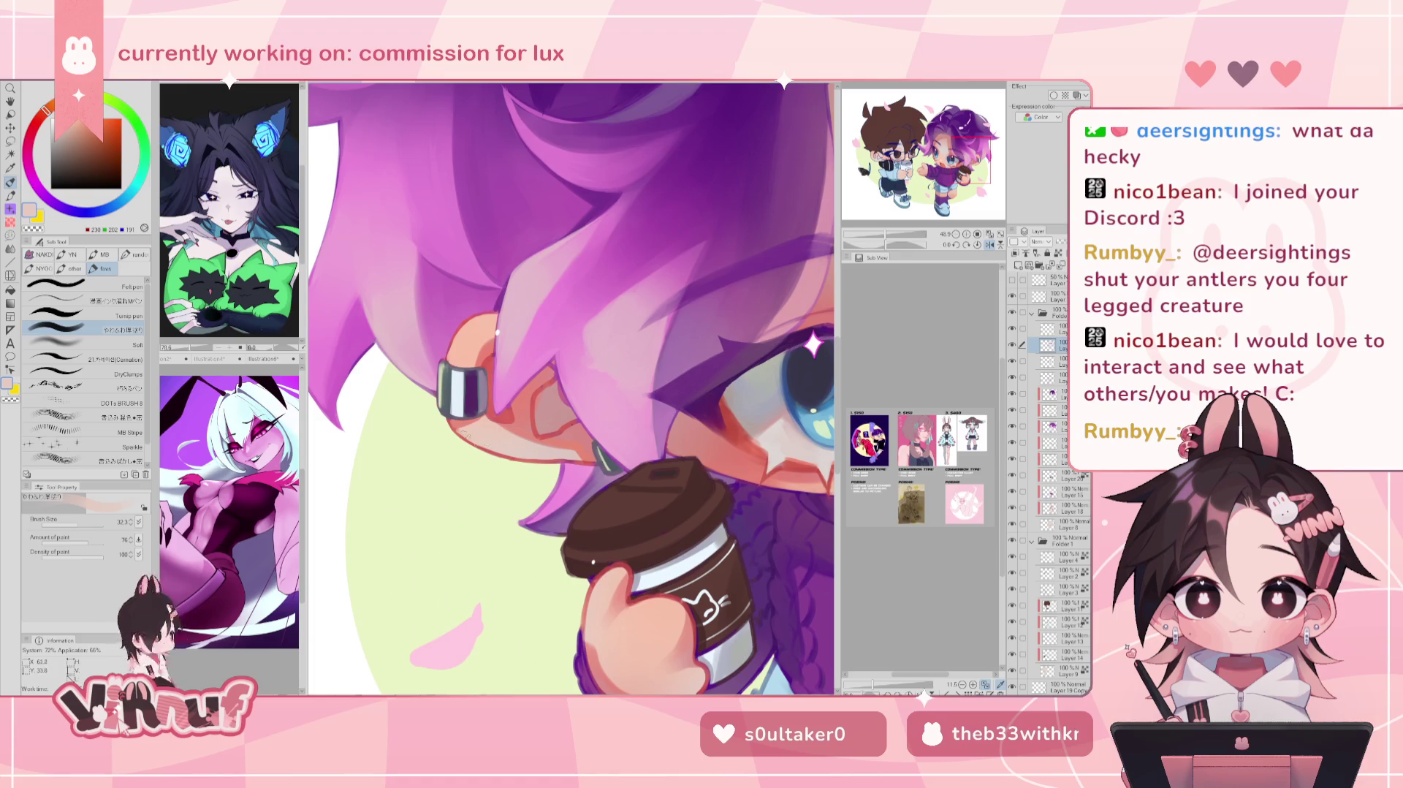
drag(529, 459, 581, 460)
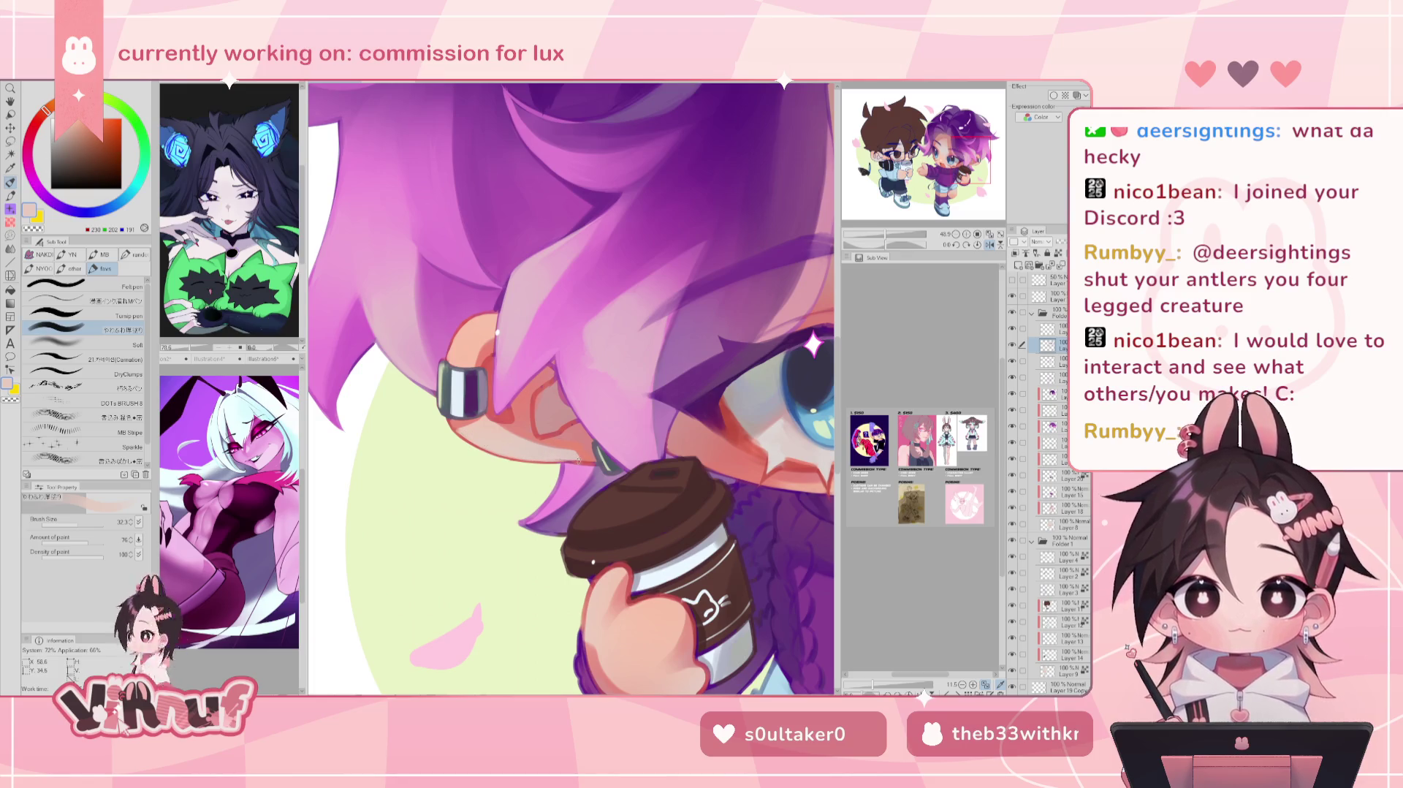
Step: Give the earring a pale green highlight and a darker edge
alt+click(544, 409)
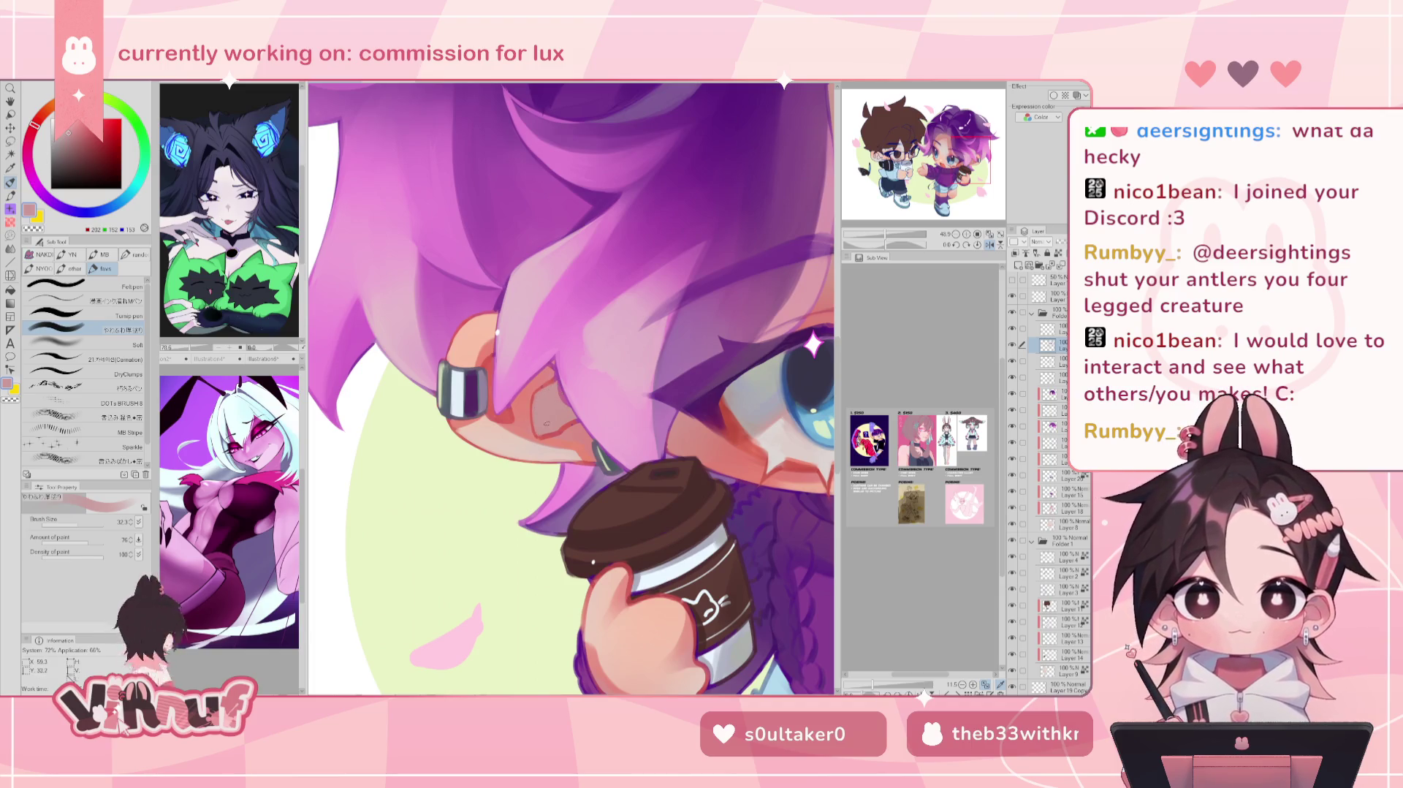
alt+click(569, 422)
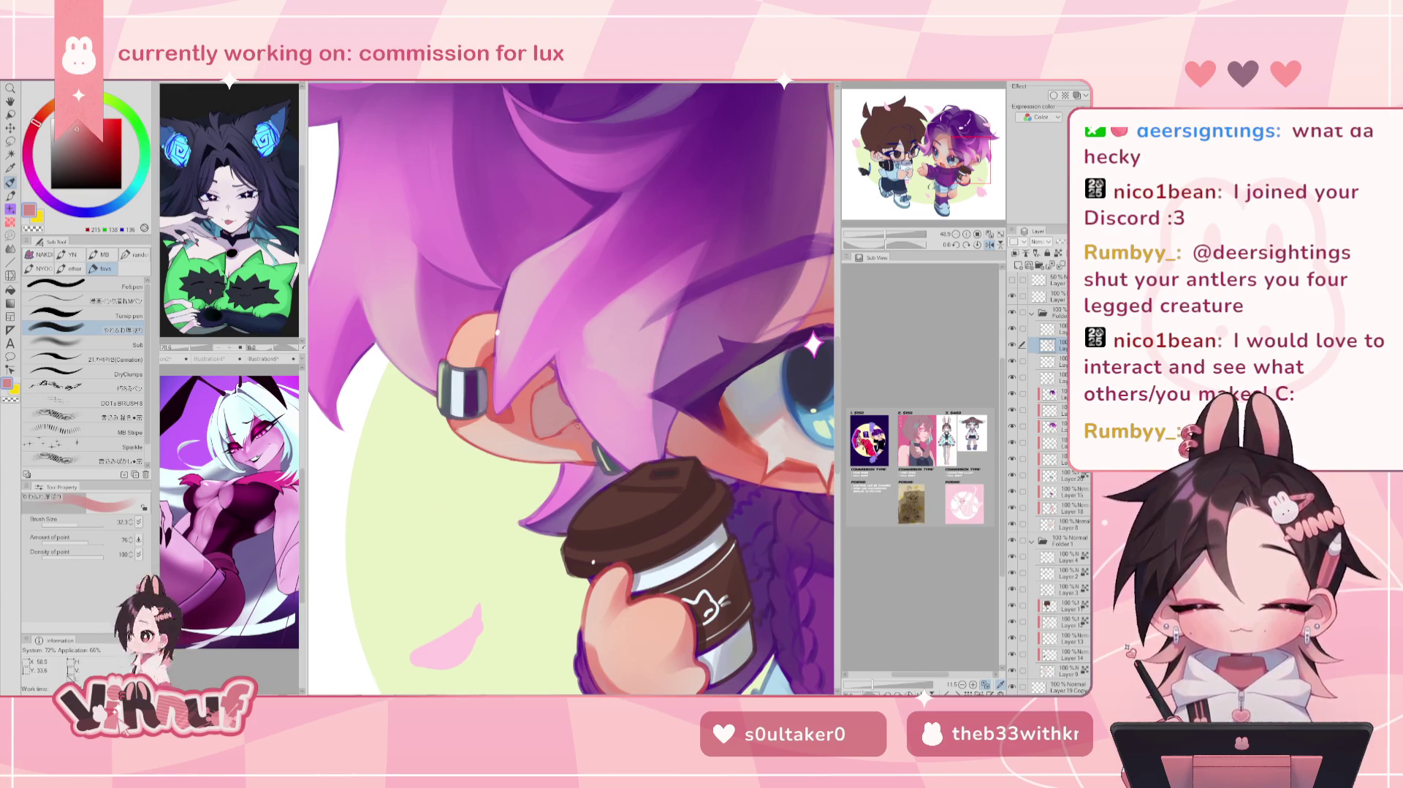
alt+click(600, 460)
mouse_move(593, 446)
mouse_down()
mouse_move(598, 474)
mouse_move(610, 472)
mouse_up()
alt+click(601, 468)
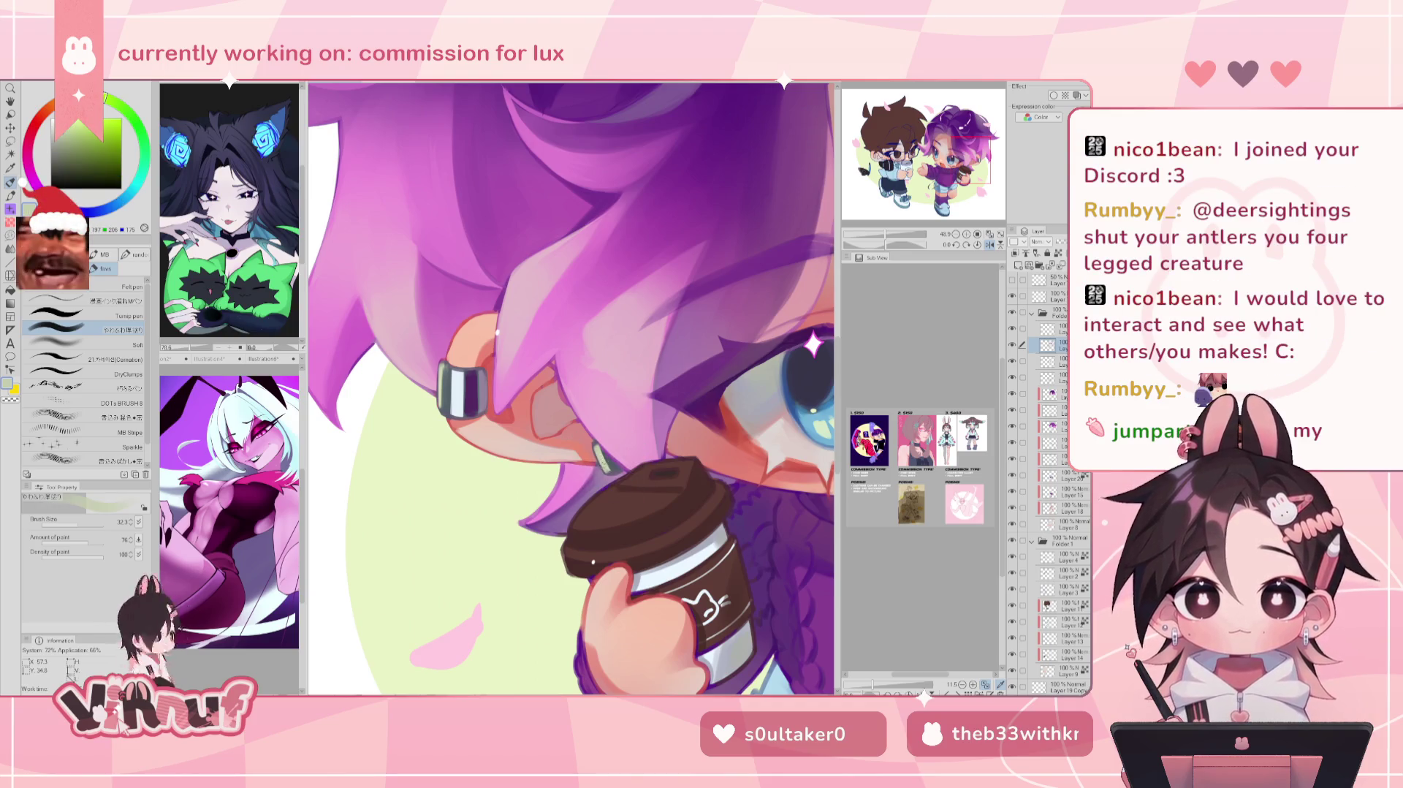
Step: Toggle between Eraser and Pen, then sample the hair purple and a light pink
key(e)
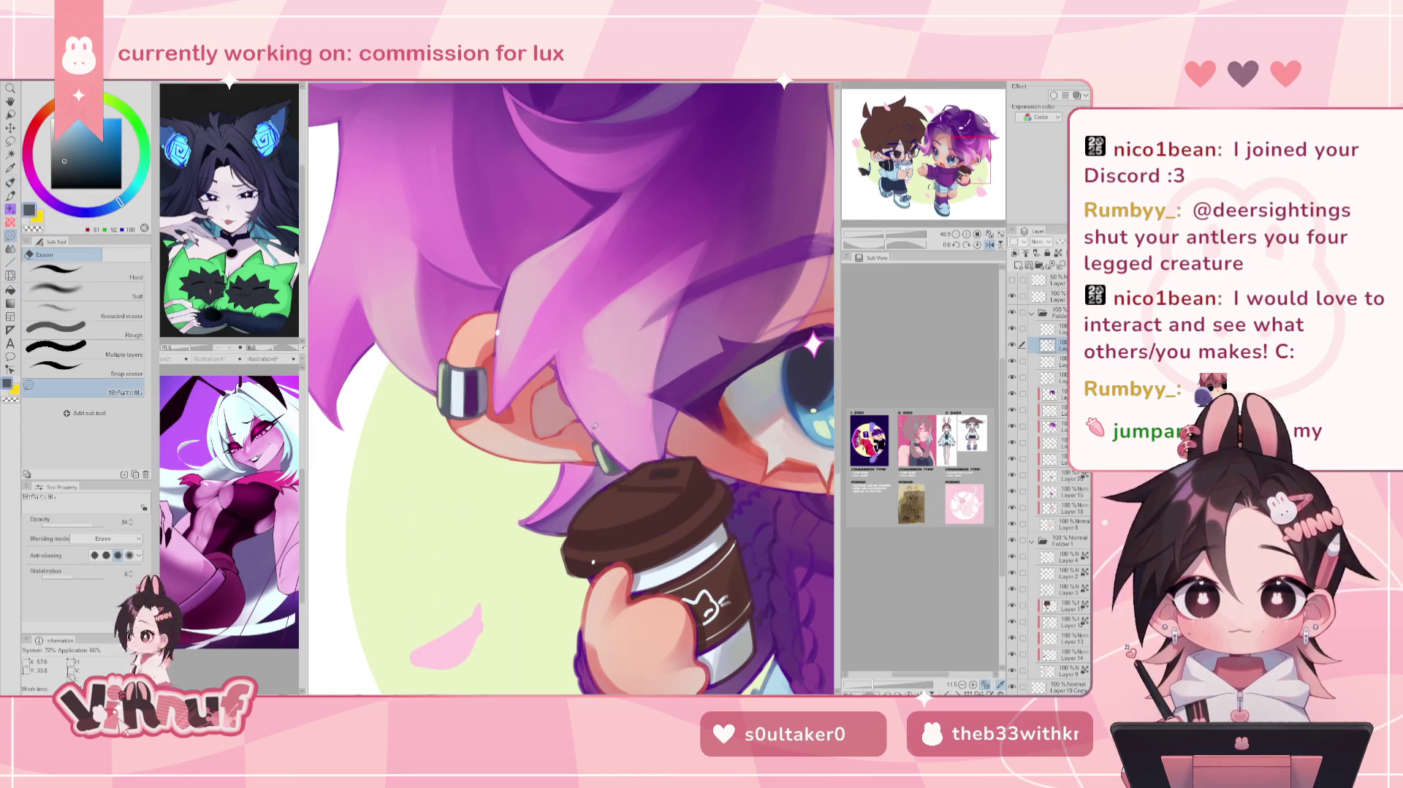
key(p)
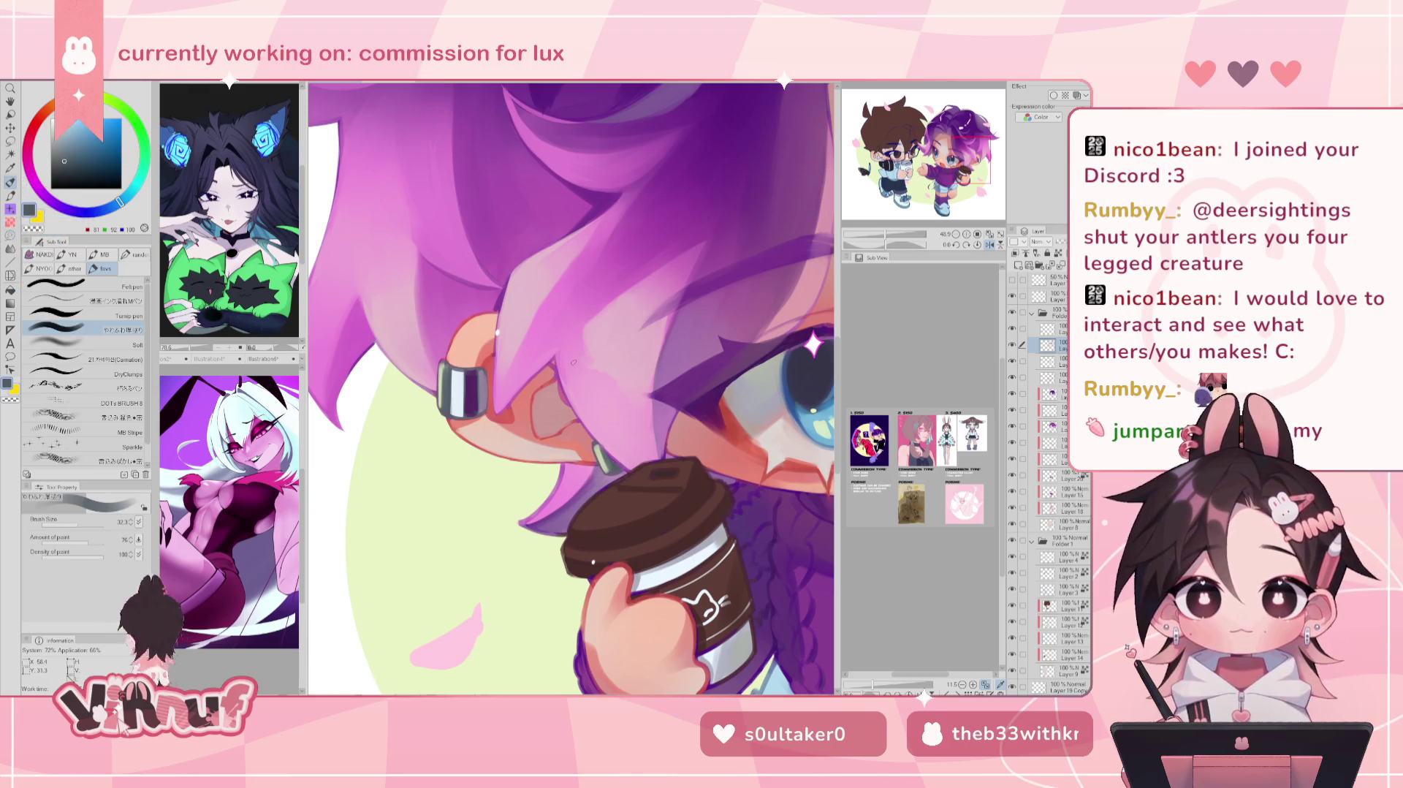
alt+click(592, 433)
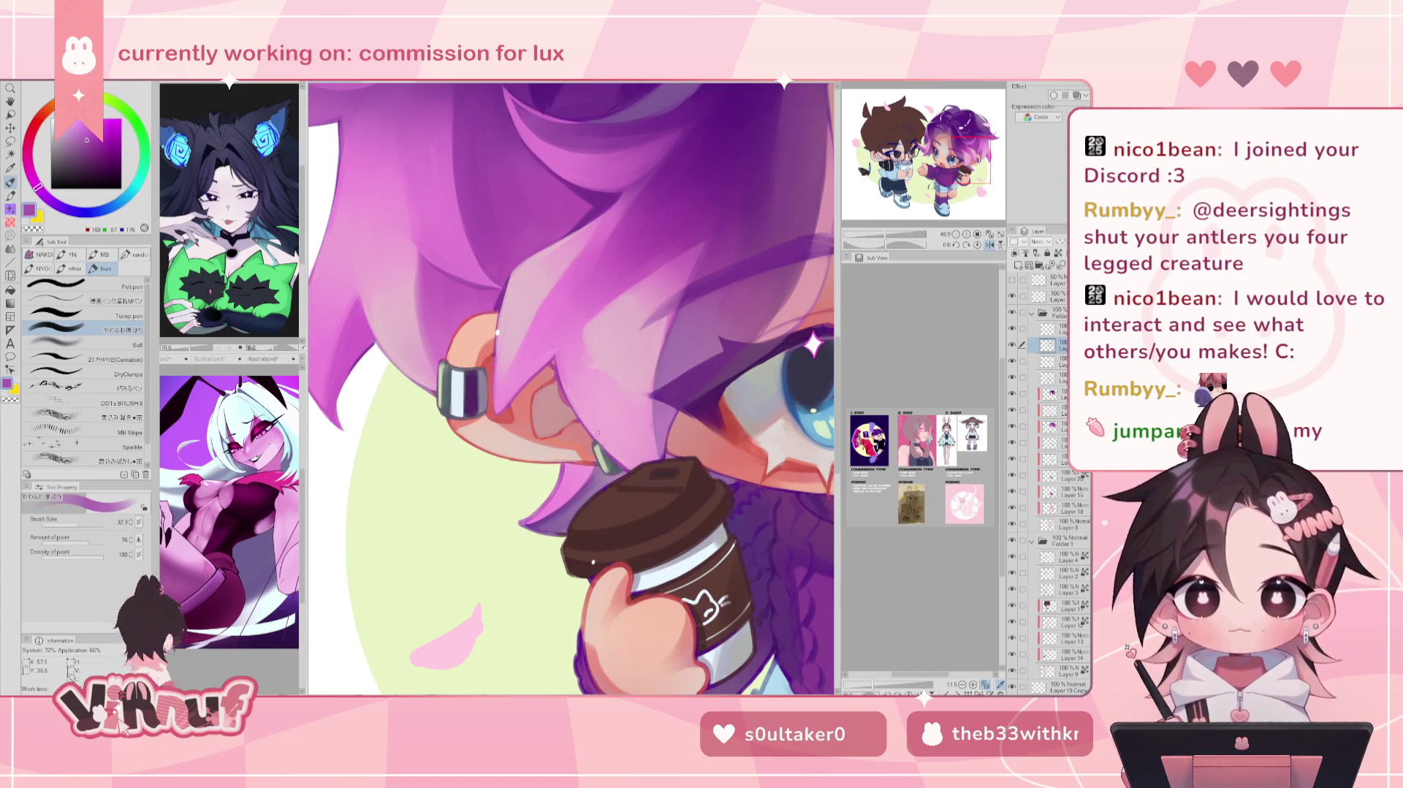
alt+click(599, 430)
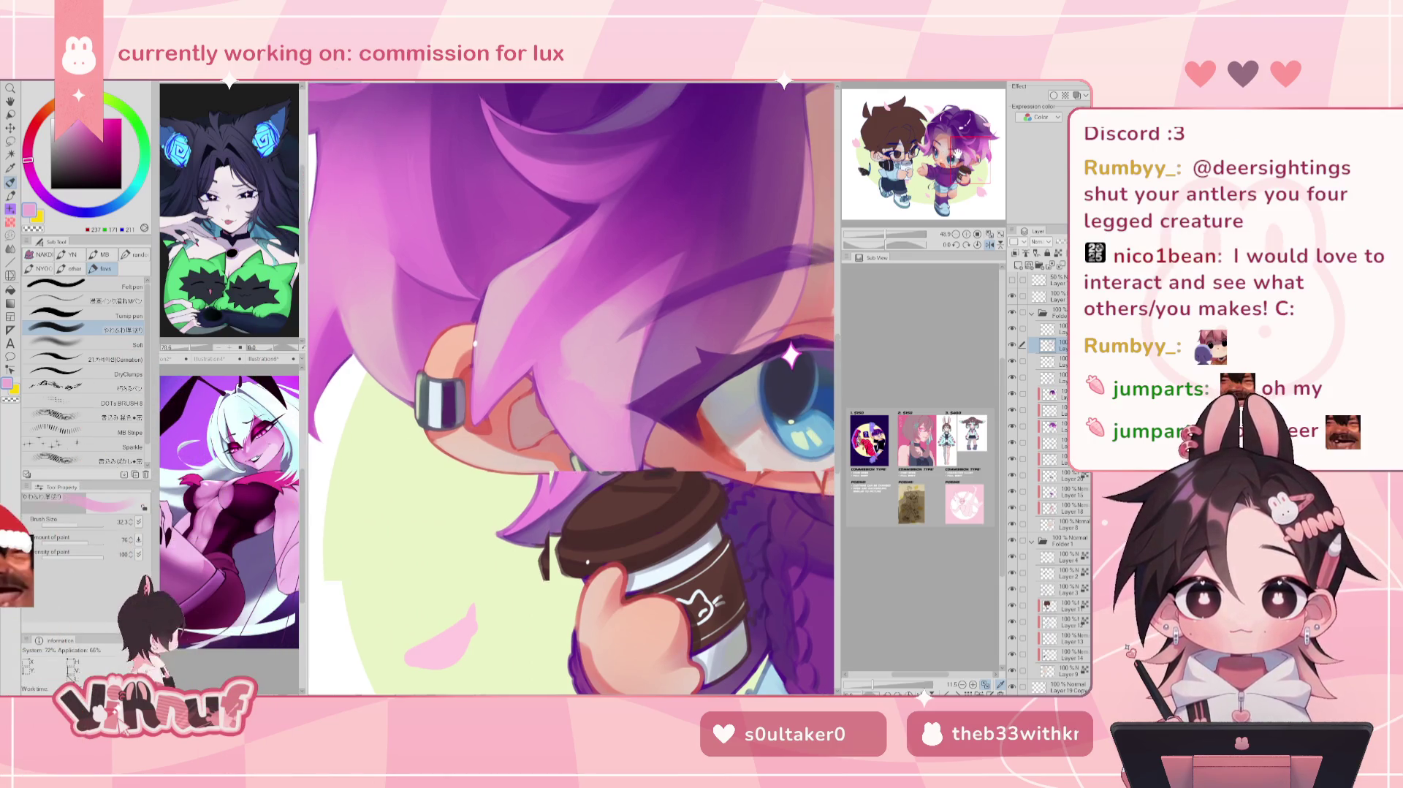
Step: Paint salmon-red shading strokes on the ear and mirror the view to check
drag(611, 412, 584, 419)
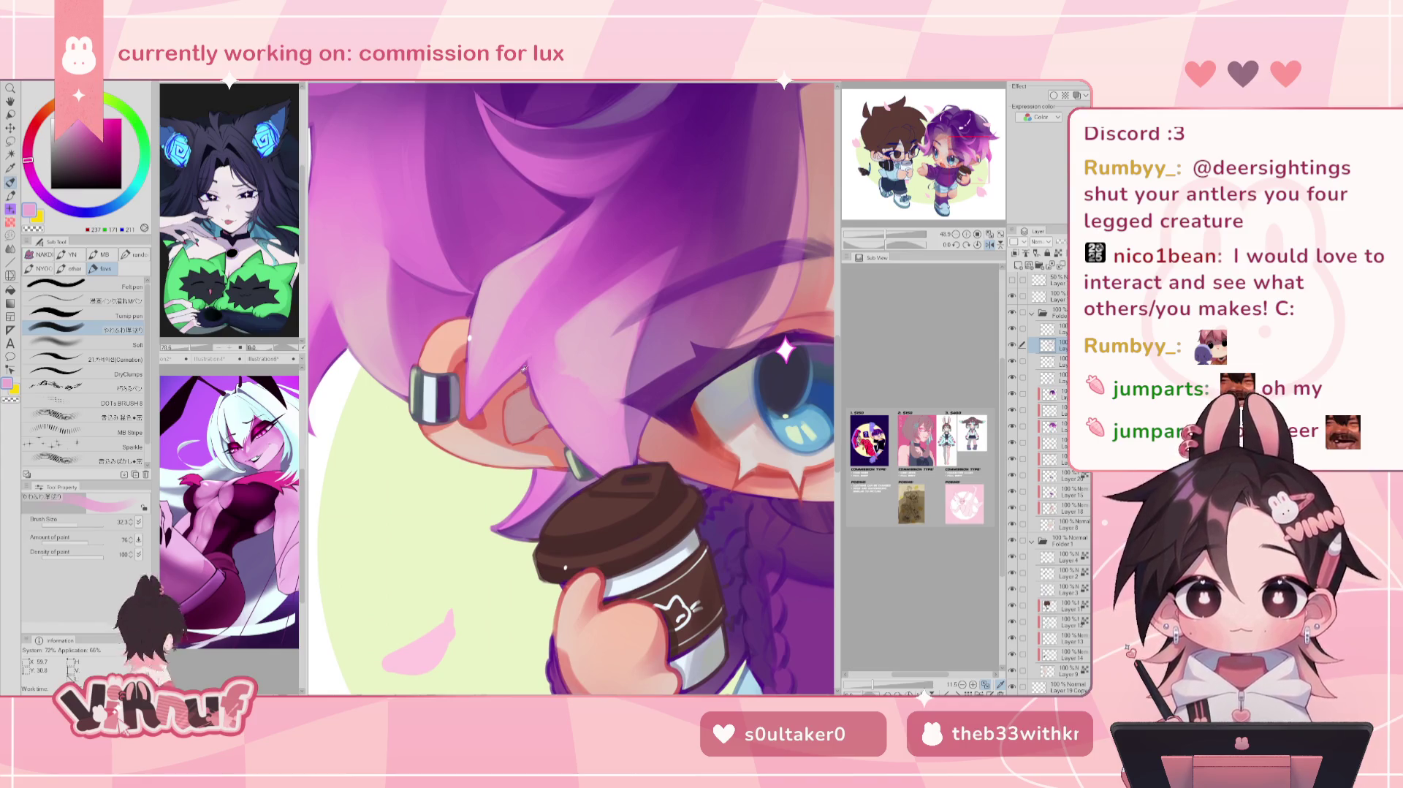
alt+click(479, 418)
mouse_move(511, 414)
mouse_down()
mouse_move(505, 401)
mouse_move(521, 392)
mouse_up()
key(h)
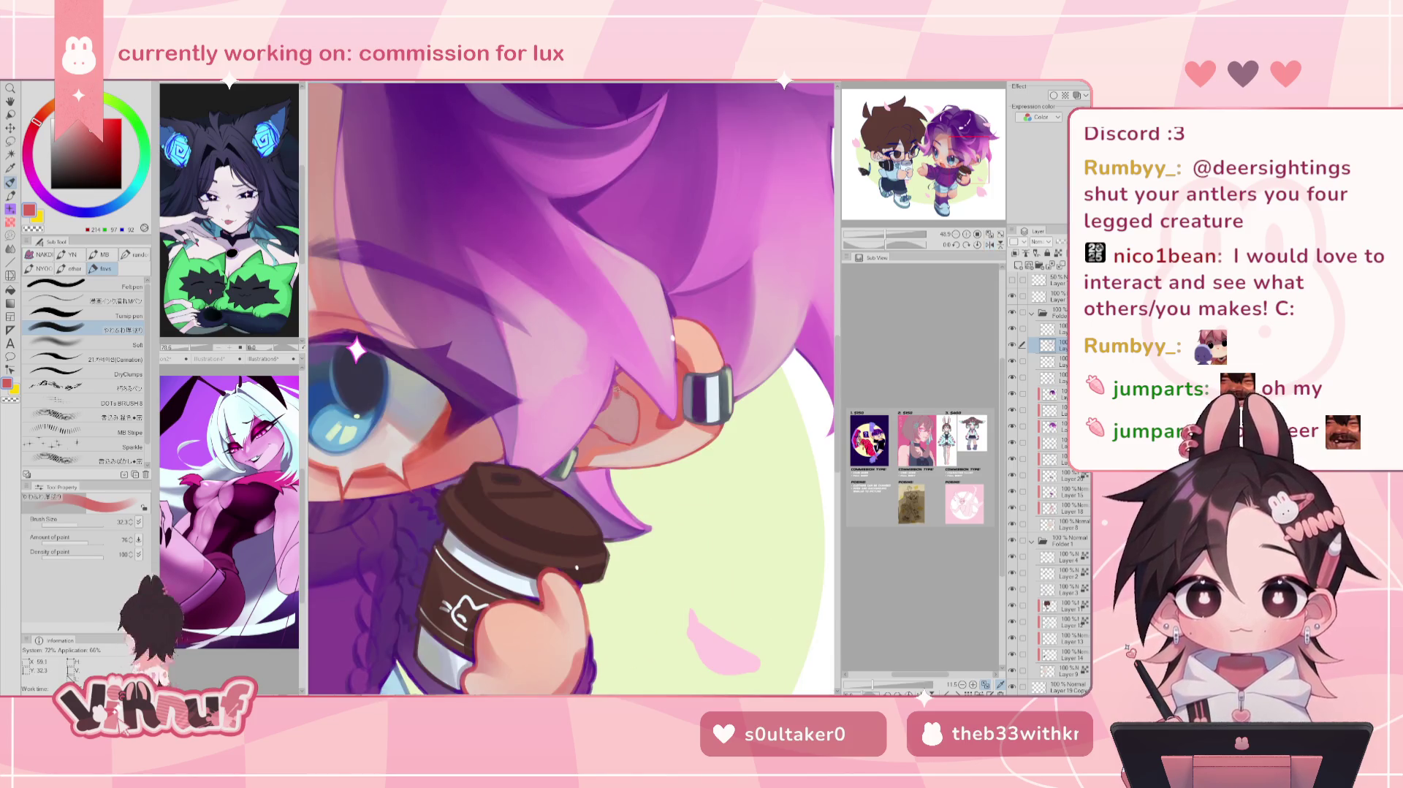
Step: Settle on a salmon red and add a darker stroke on the cheek, flipping to compare
alt+click(618, 390)
alt+click(607, 411)
alt+click(620, 388)
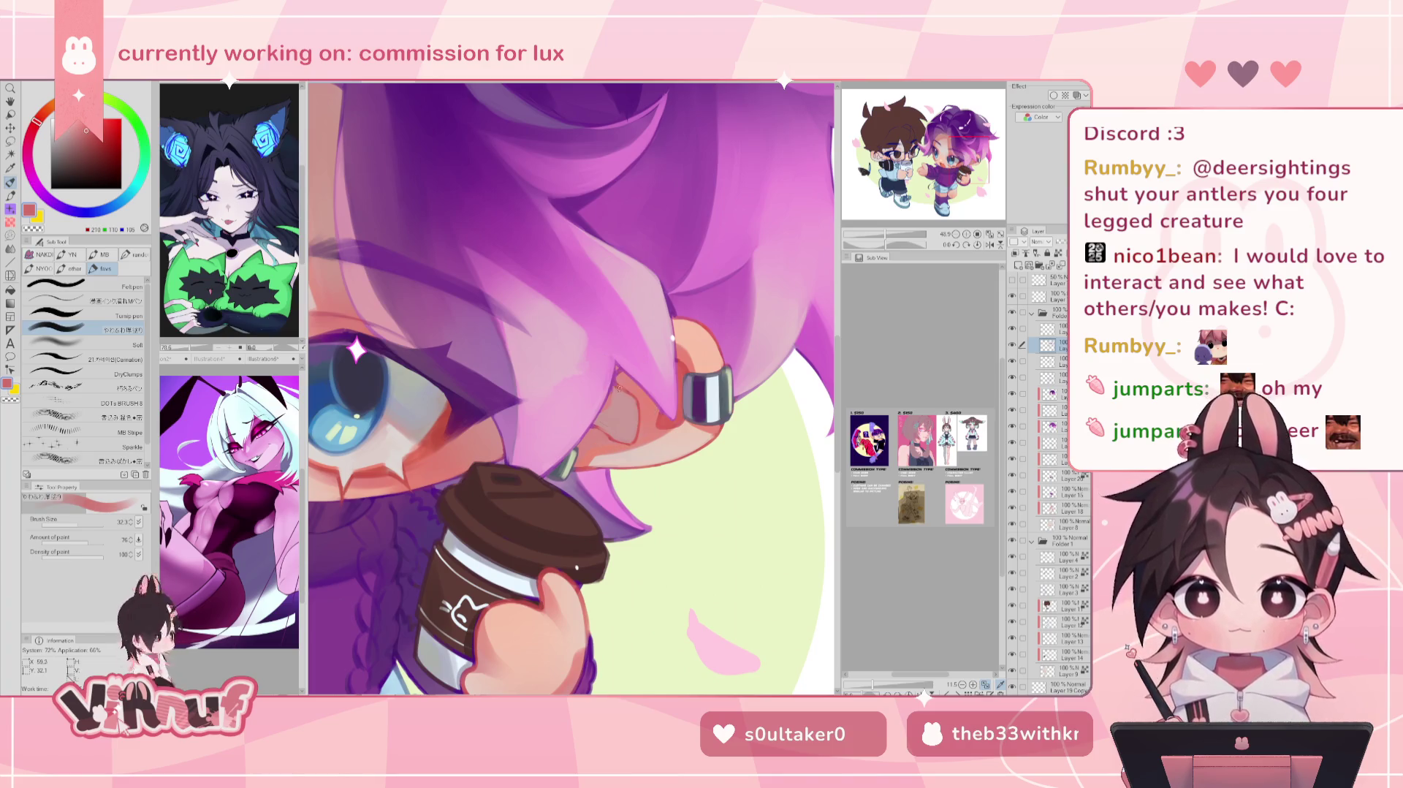
drag(618, 398, 633, 407)
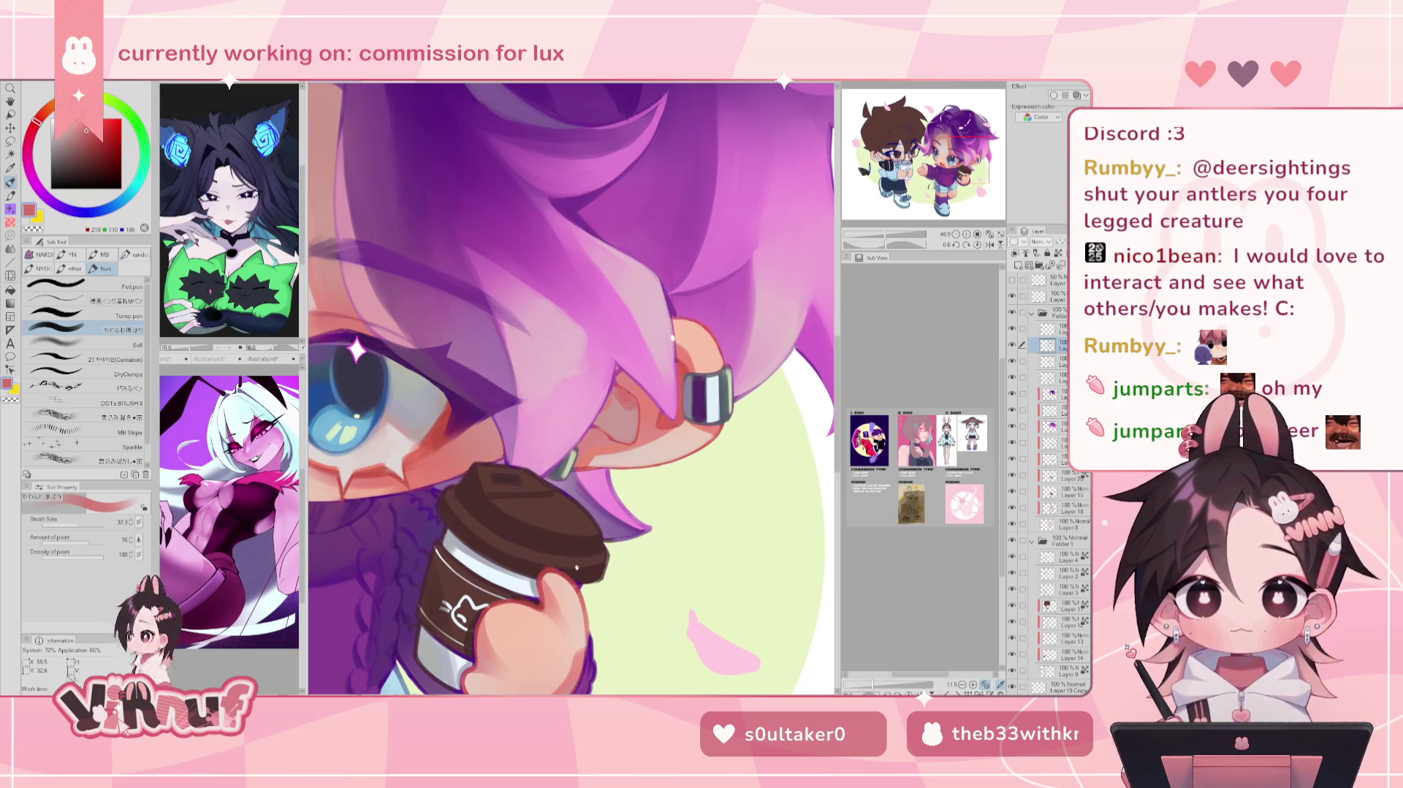
key(h)
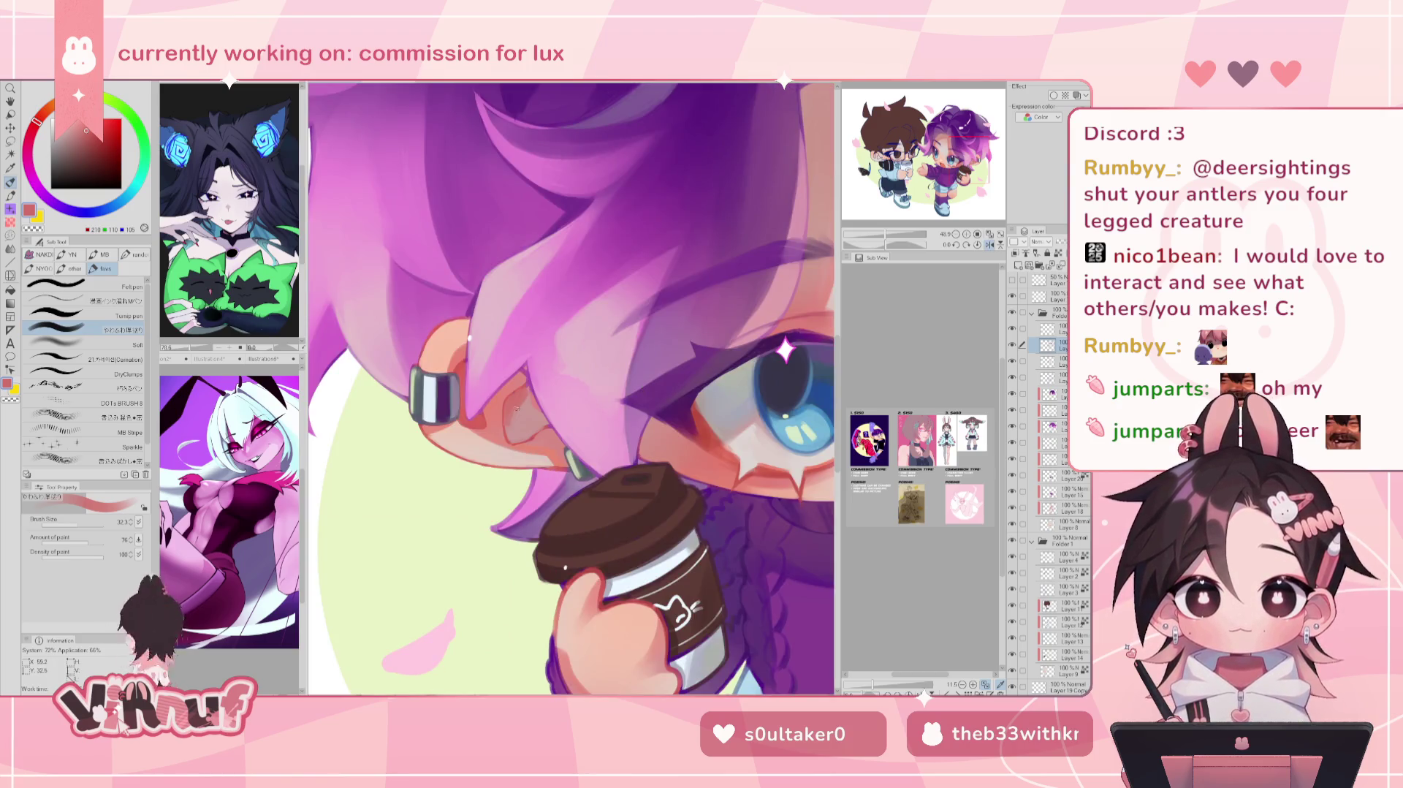
key(h)
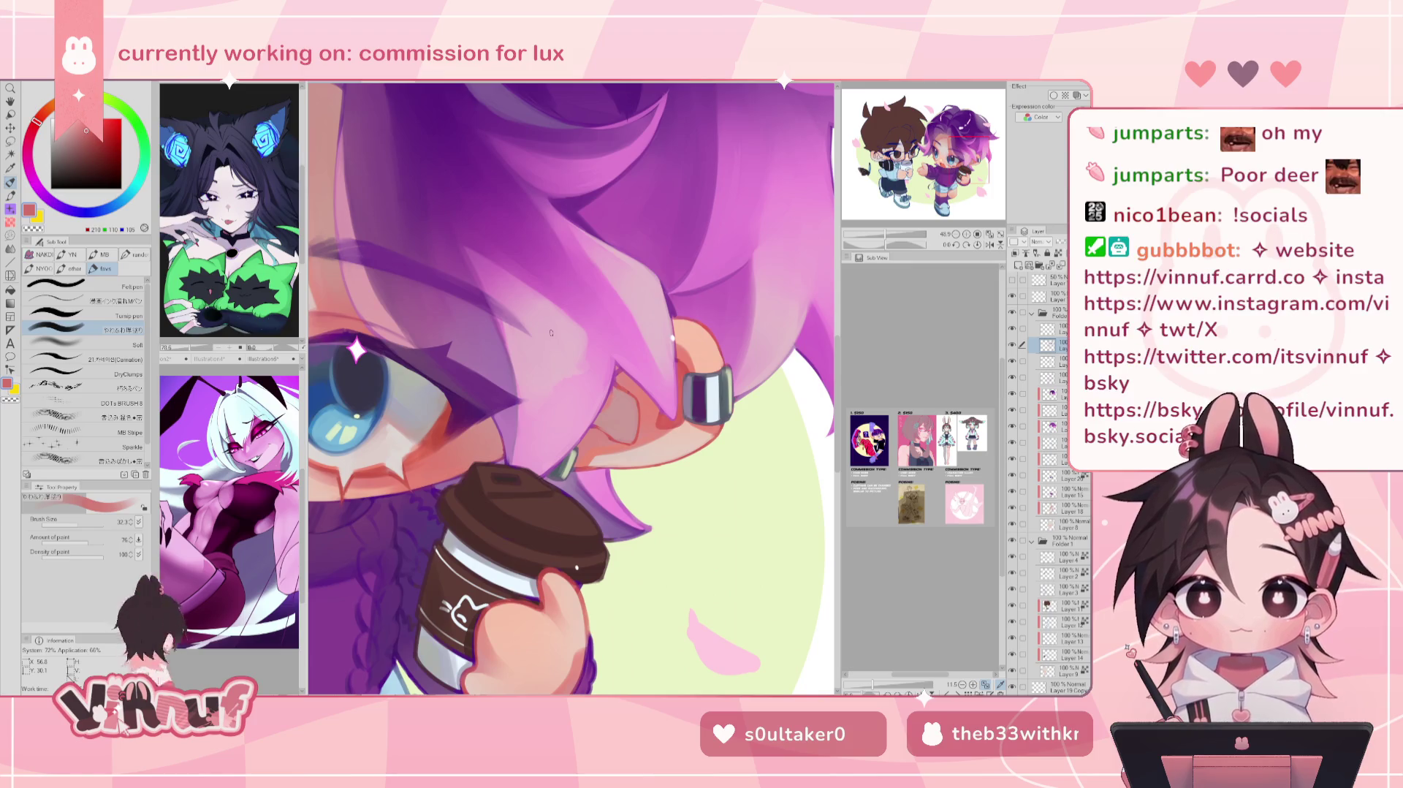
key(h)
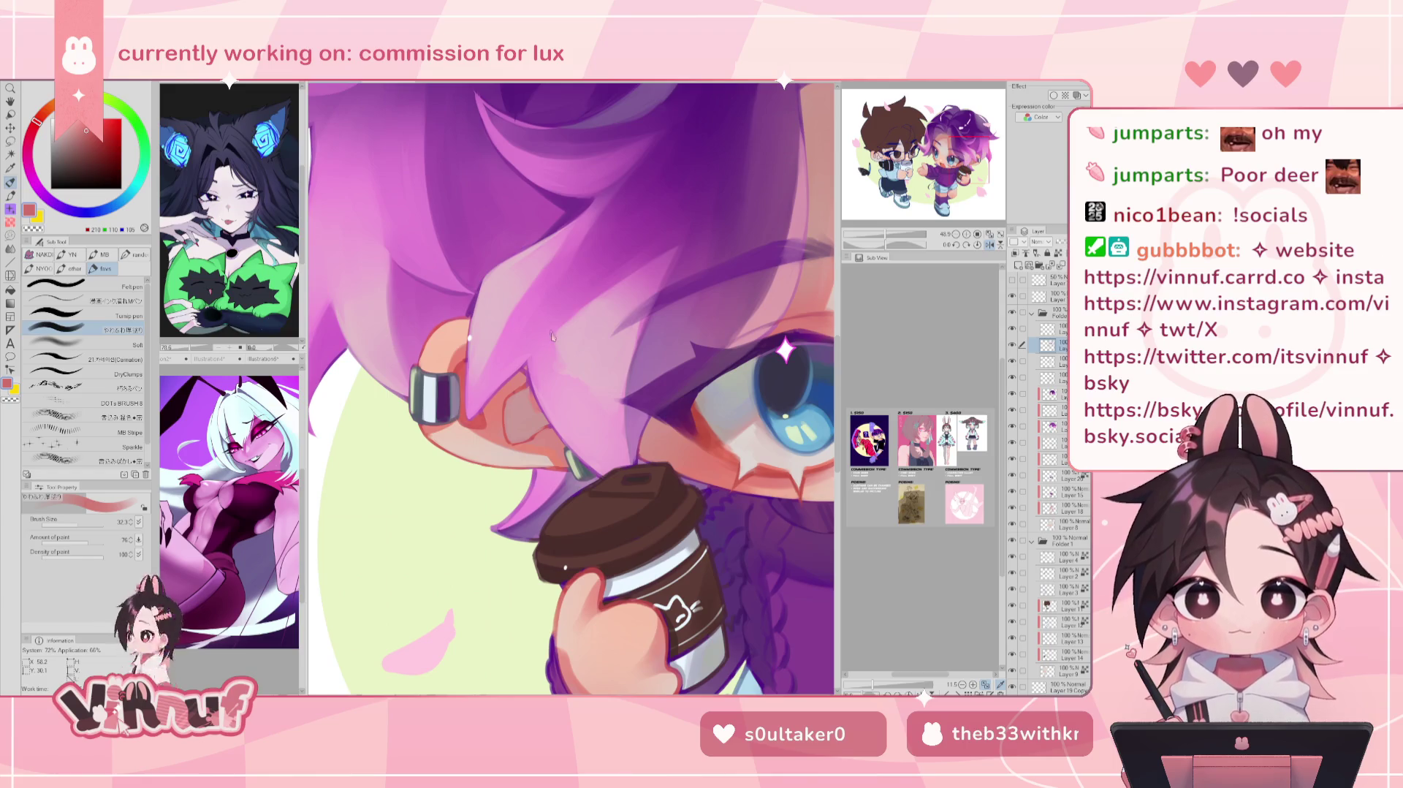
Step: Shrink the brush to 21.4, then enlarge it to about 78.9 while sampling hair and skin tones
drag(82, 524, 74, 525)
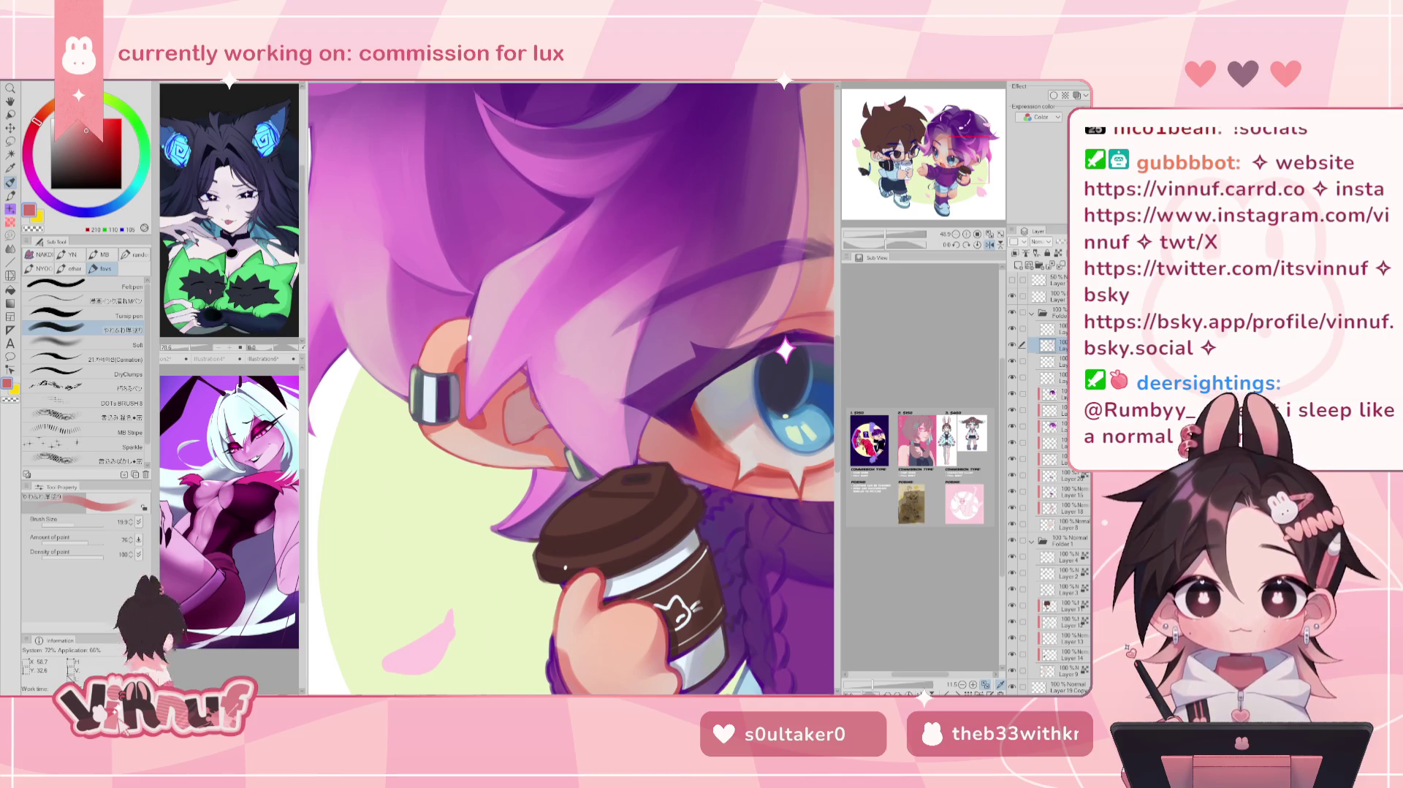
key(h)
alt+click(611, 379)
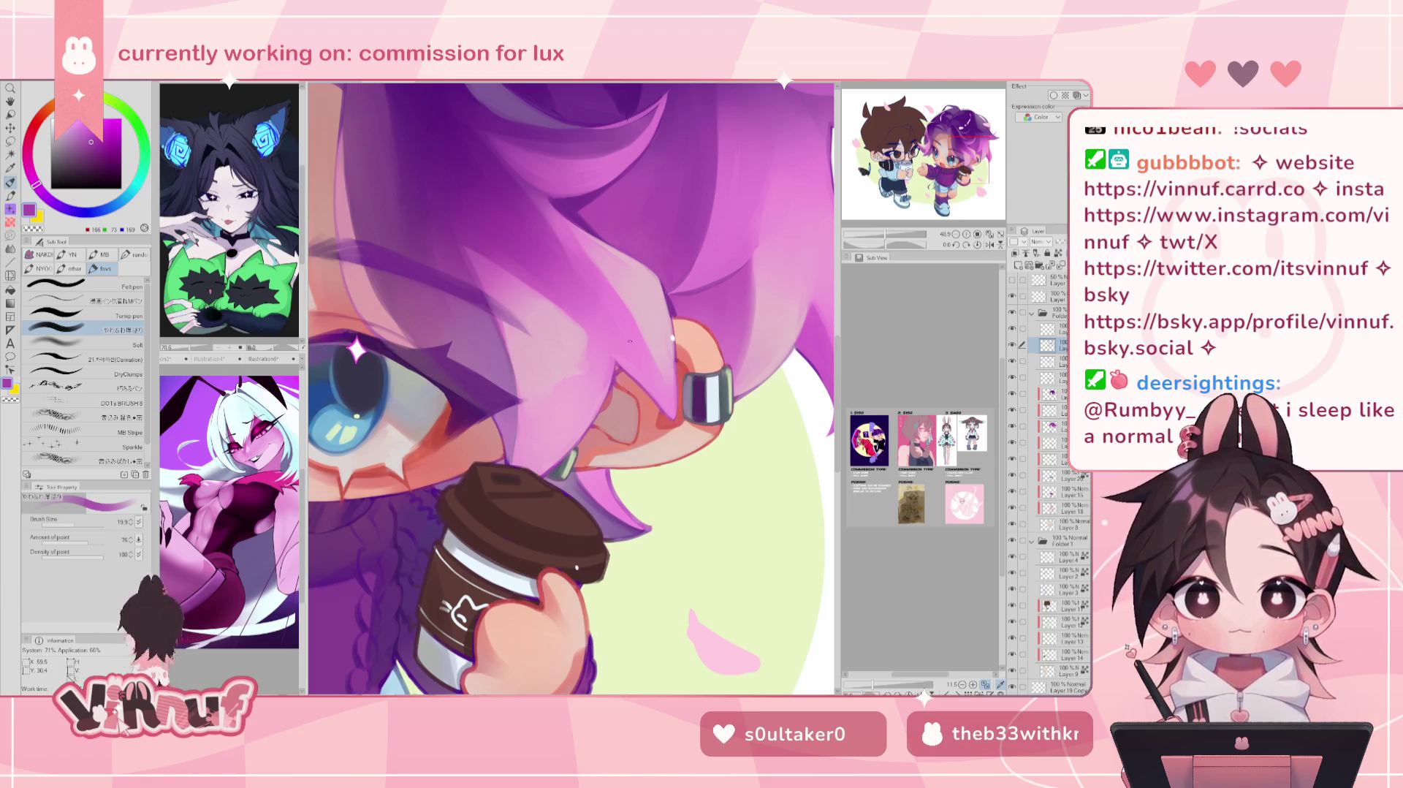
key(bracketright)
key(bracketright)
key(bracketright)
alt+click(633, 389)
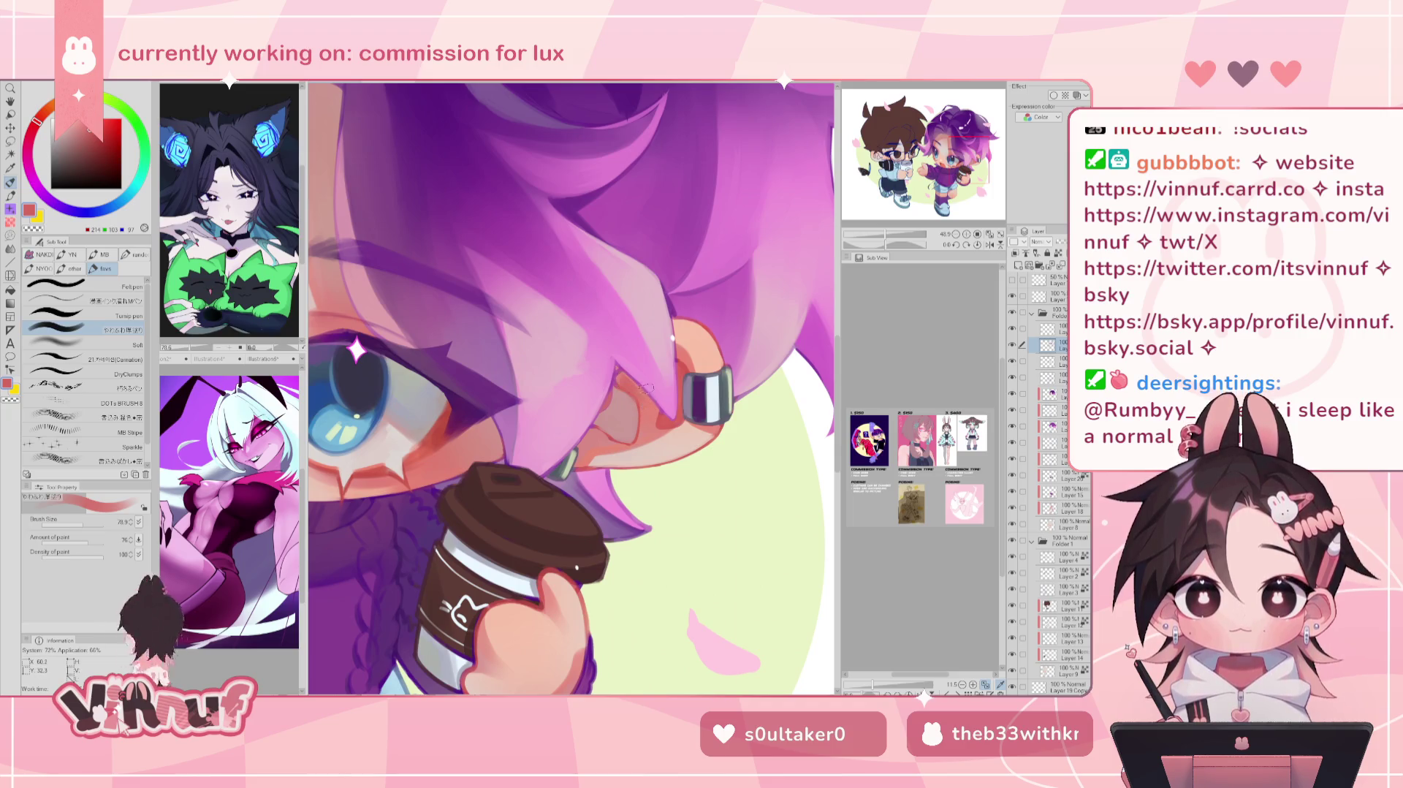
key(h)
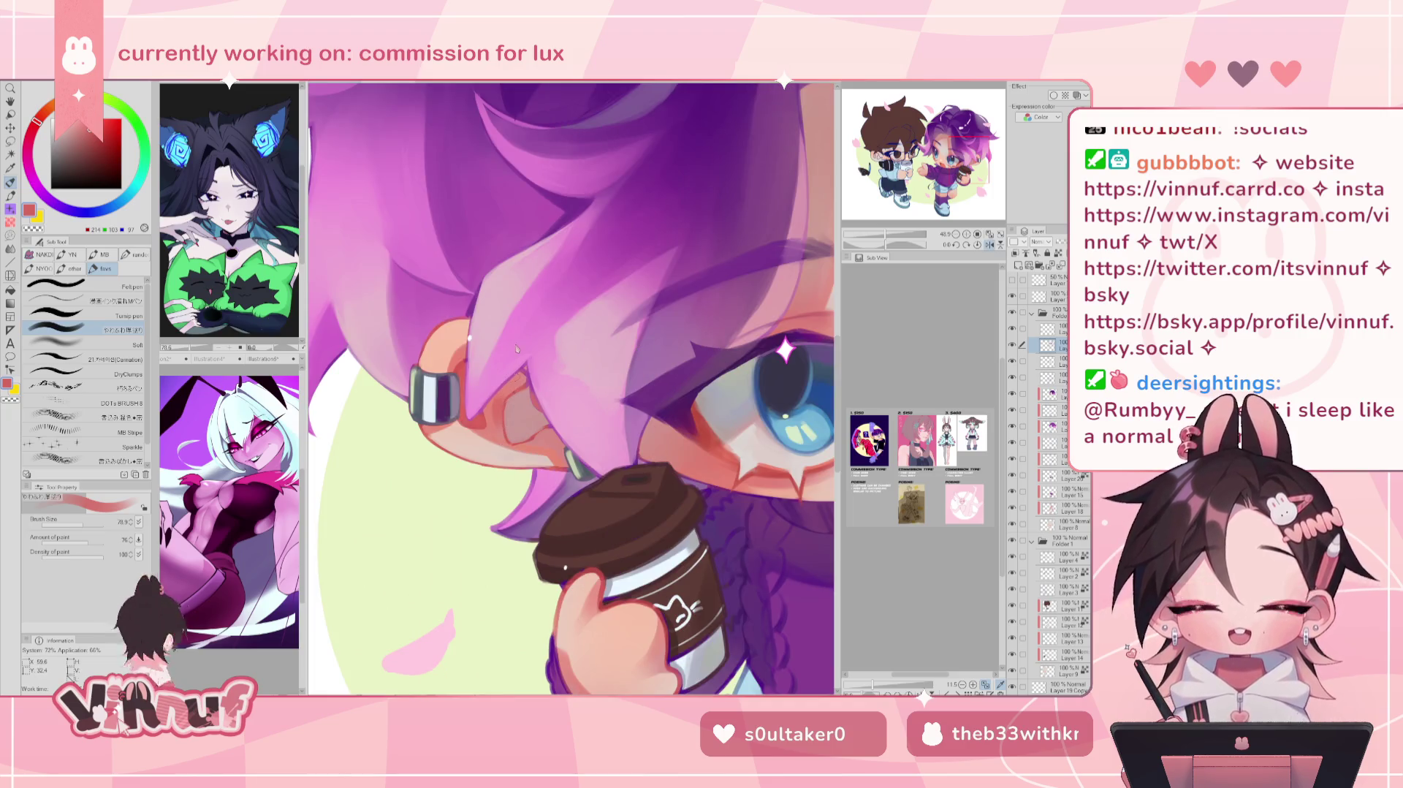
Step: Reduce the brush to about 52, sample the ear's red shading, and zoom out to the whole character
click(81, 524)
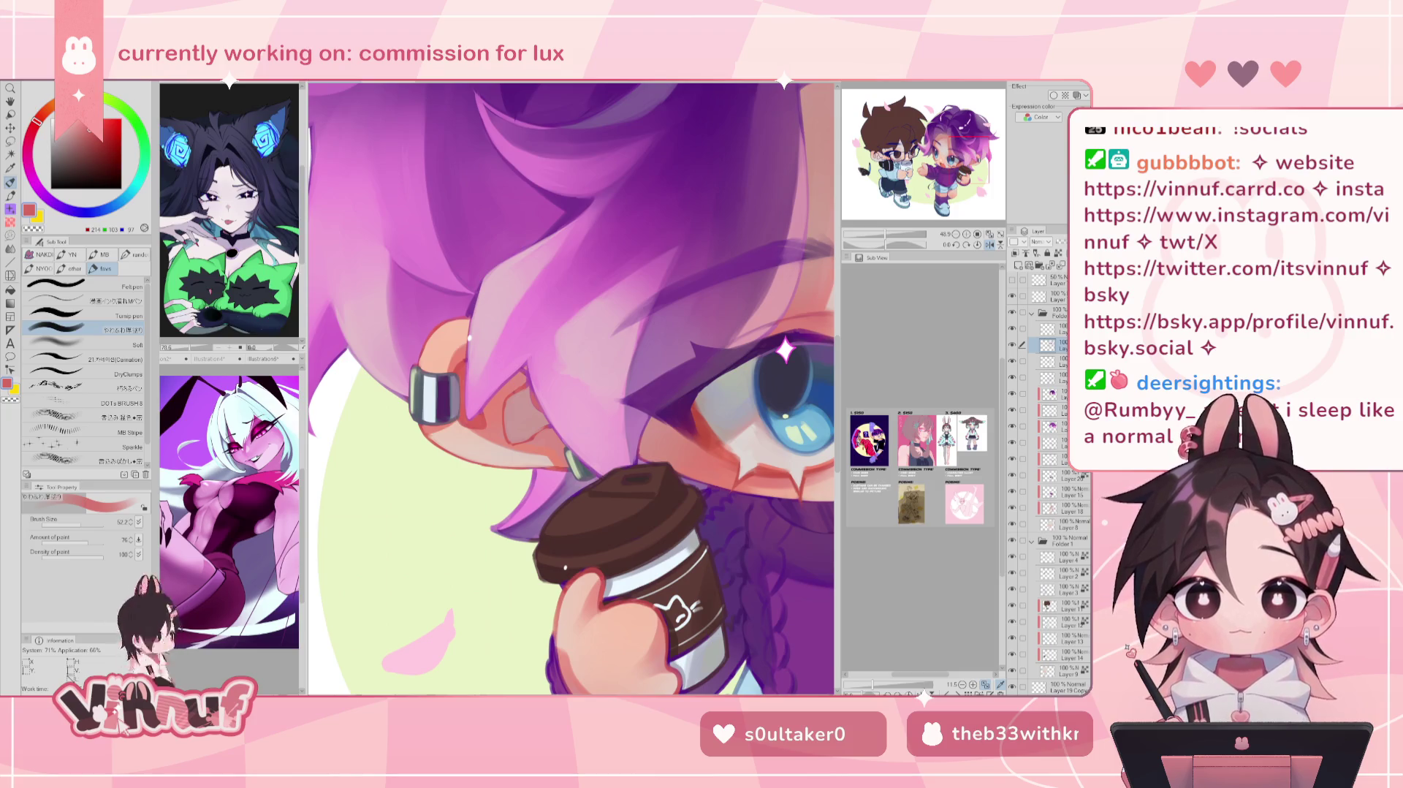
alt+click(497, 404)
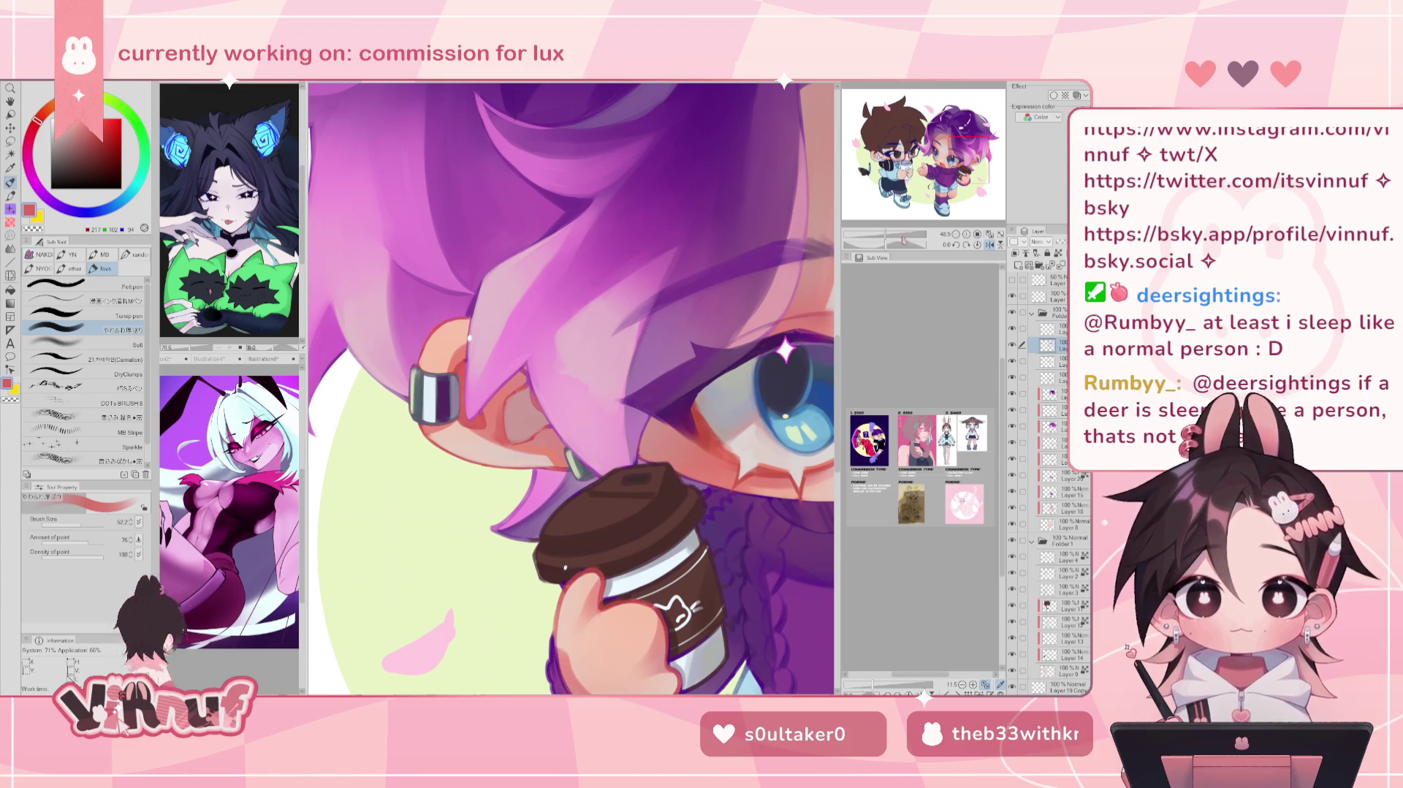
key(ctrl+0)
scroll(658, 366, up, 5)
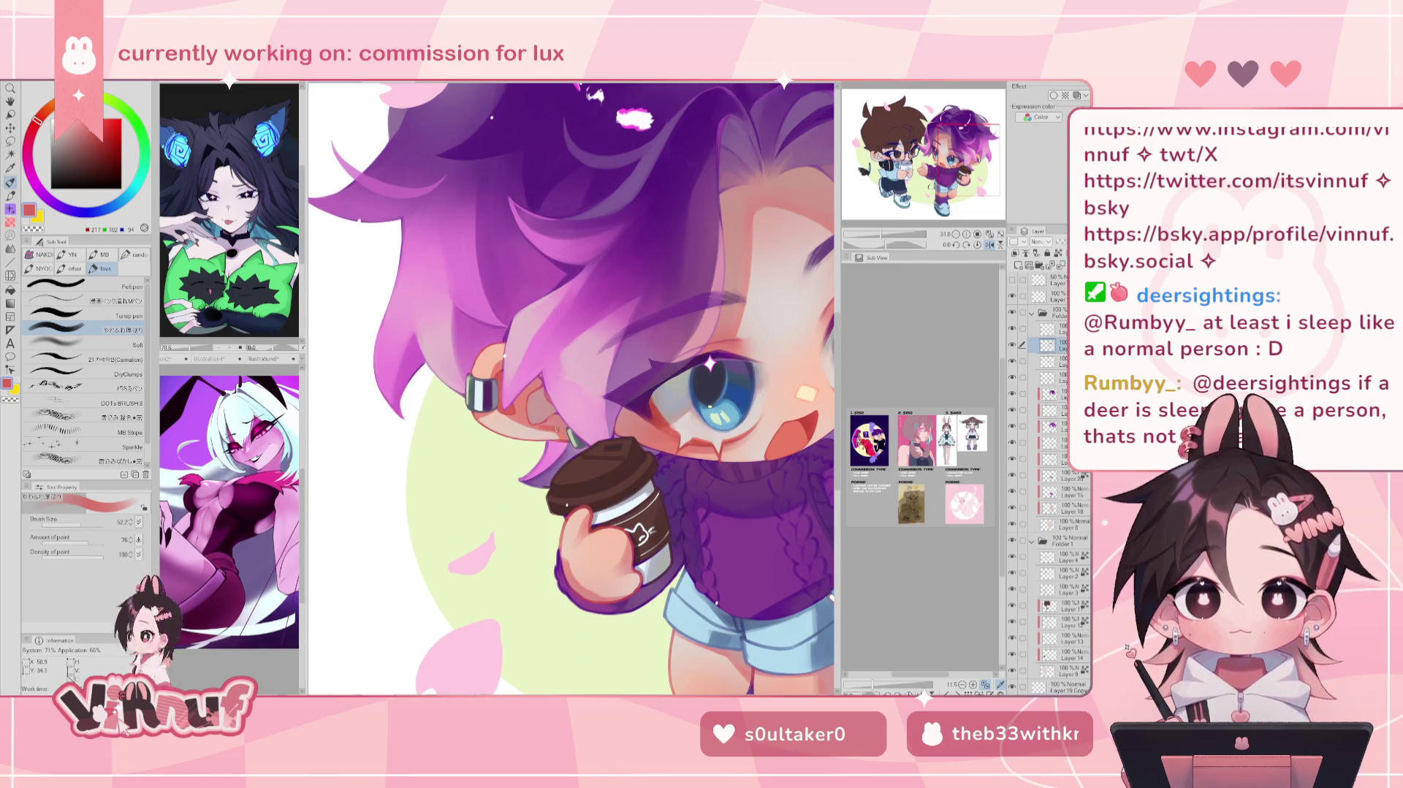
alt+click(563, 419)
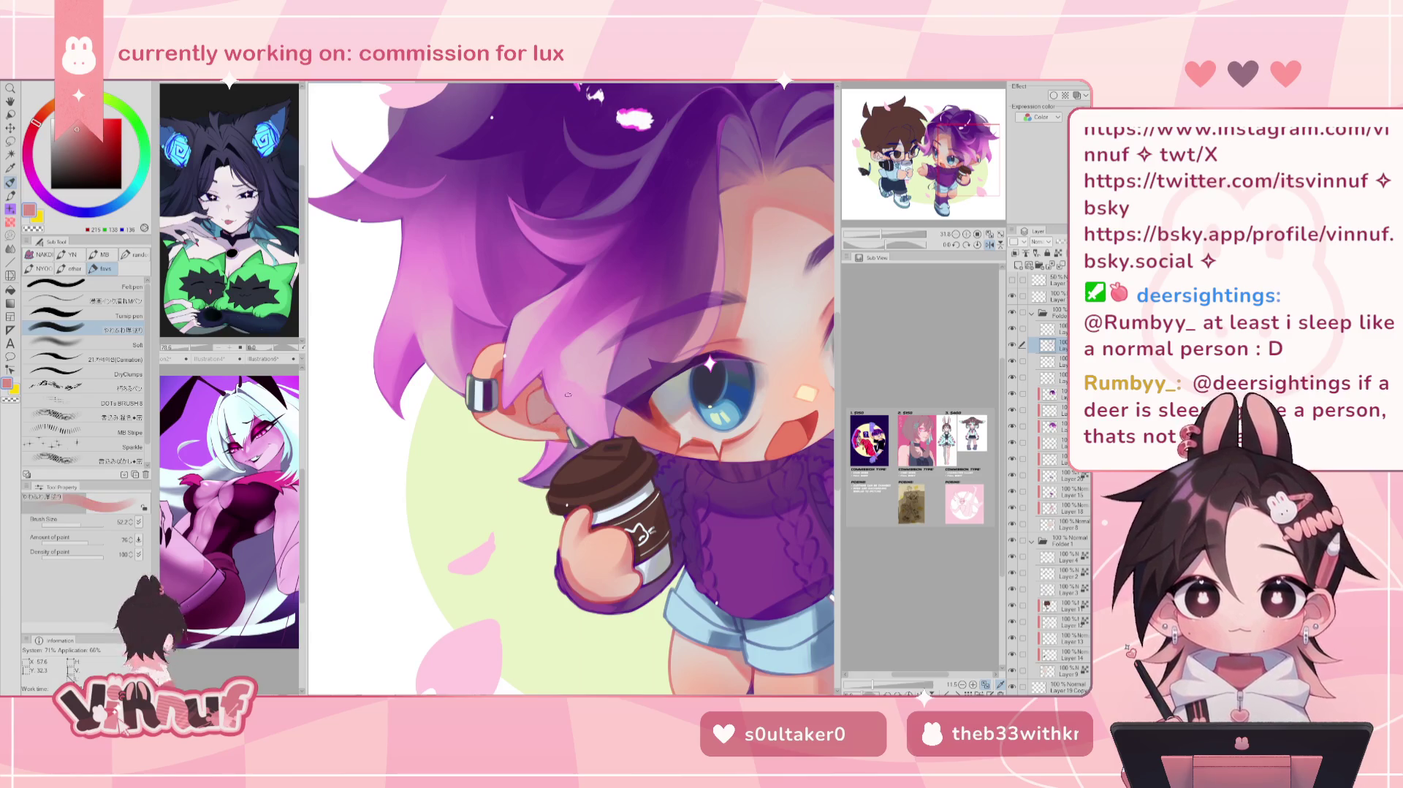
key(h)
scroll(568, 394, up, 2)
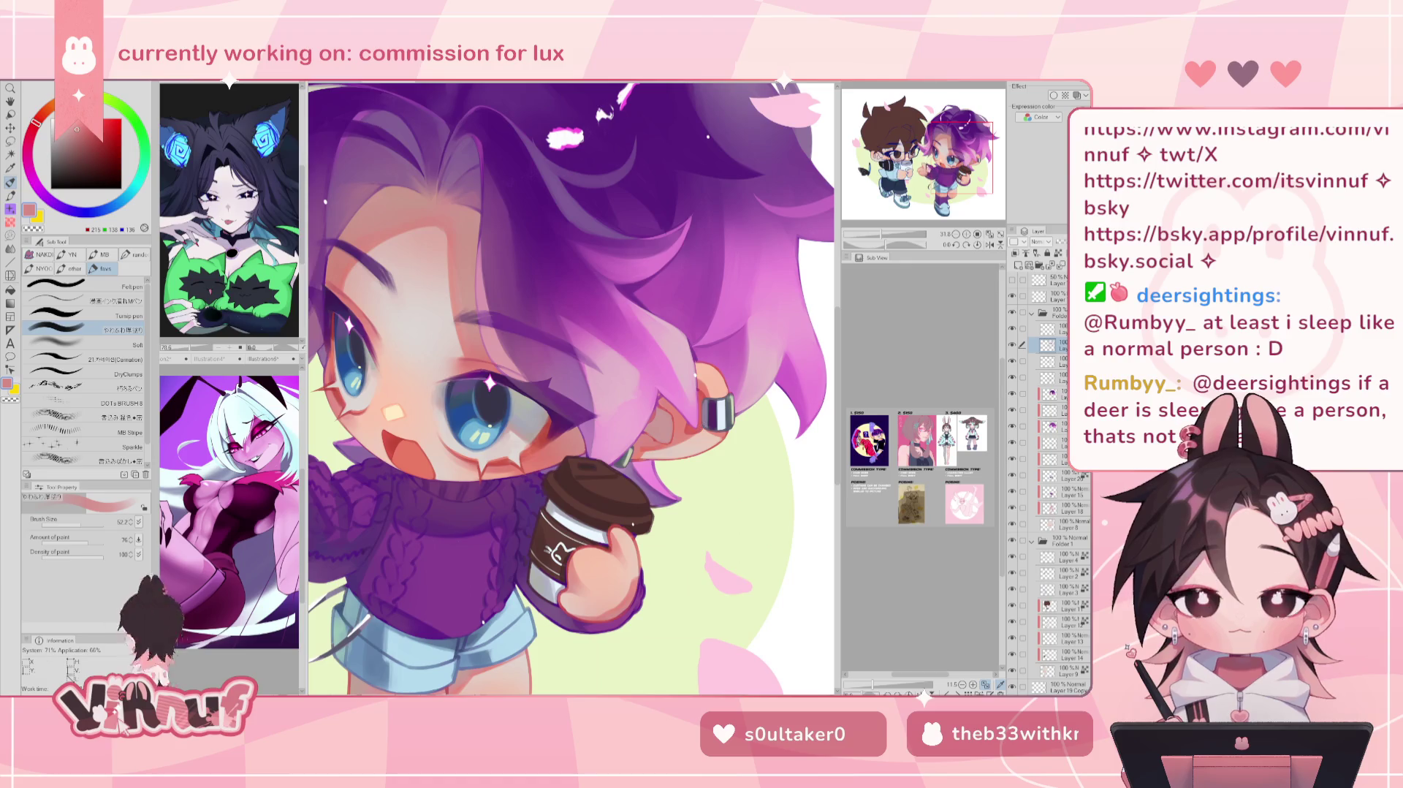
drag(952, 166, 954, 162)
scroll(954, 162, up, 2)
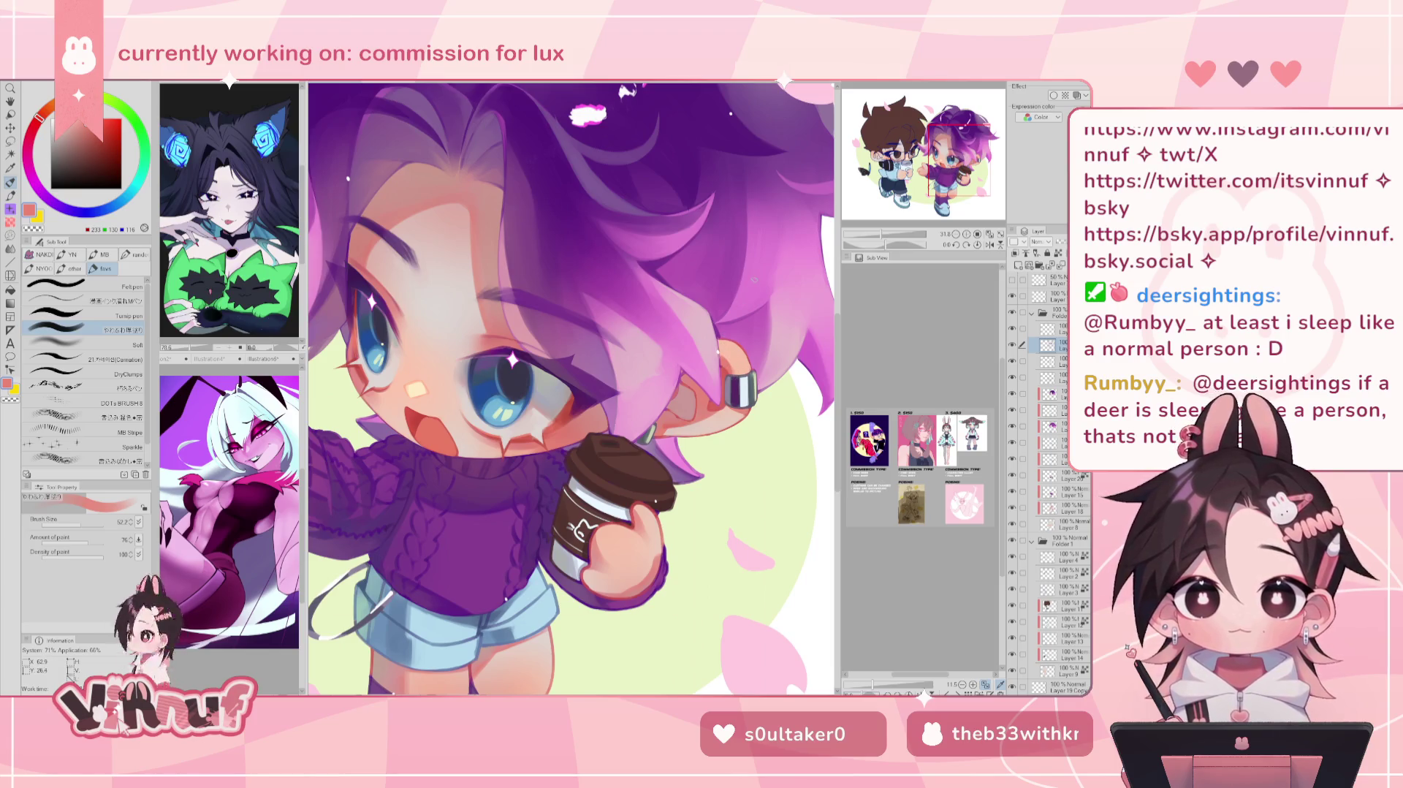
drag(723, 355, 802, 361)
drag(718, 499, 646, 379)
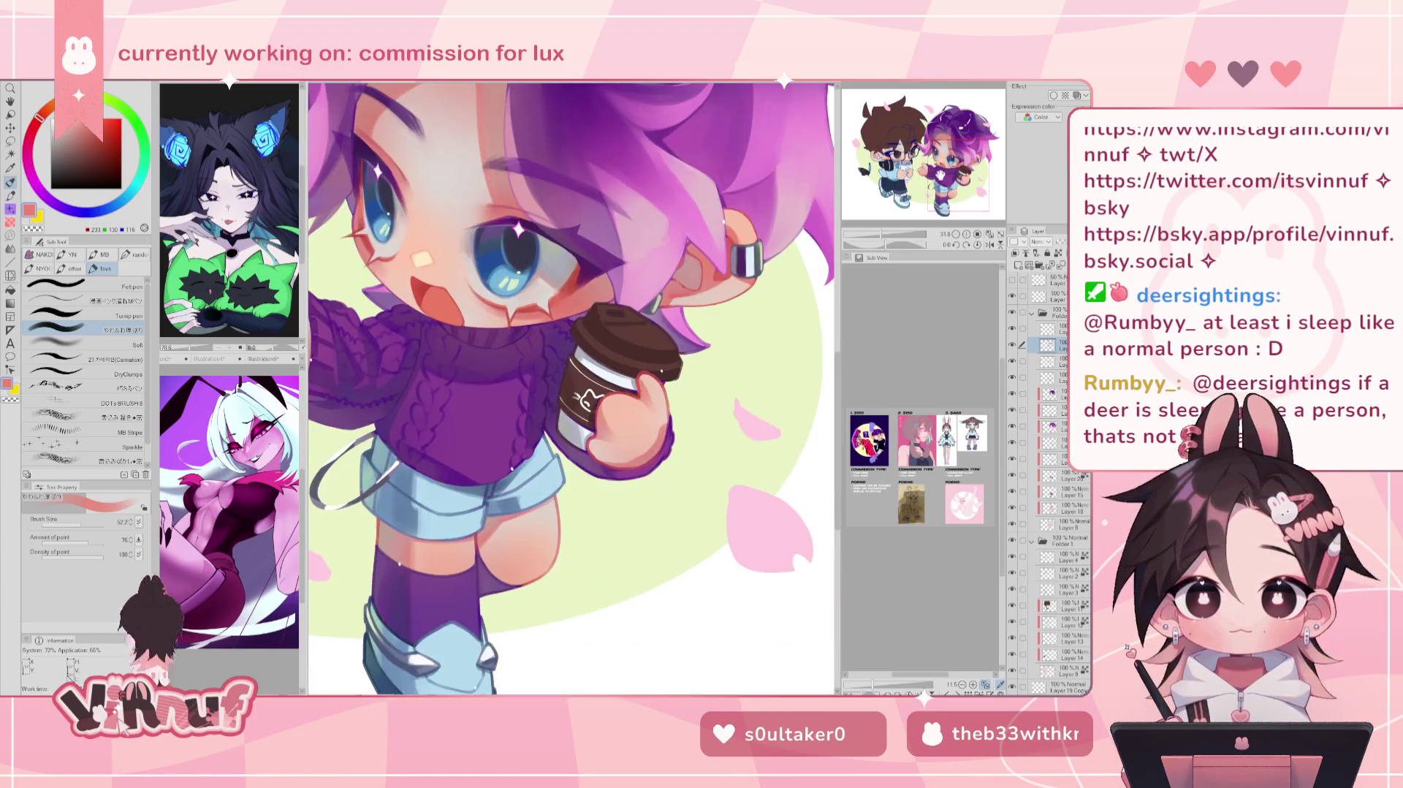
alt+click(646, 378)
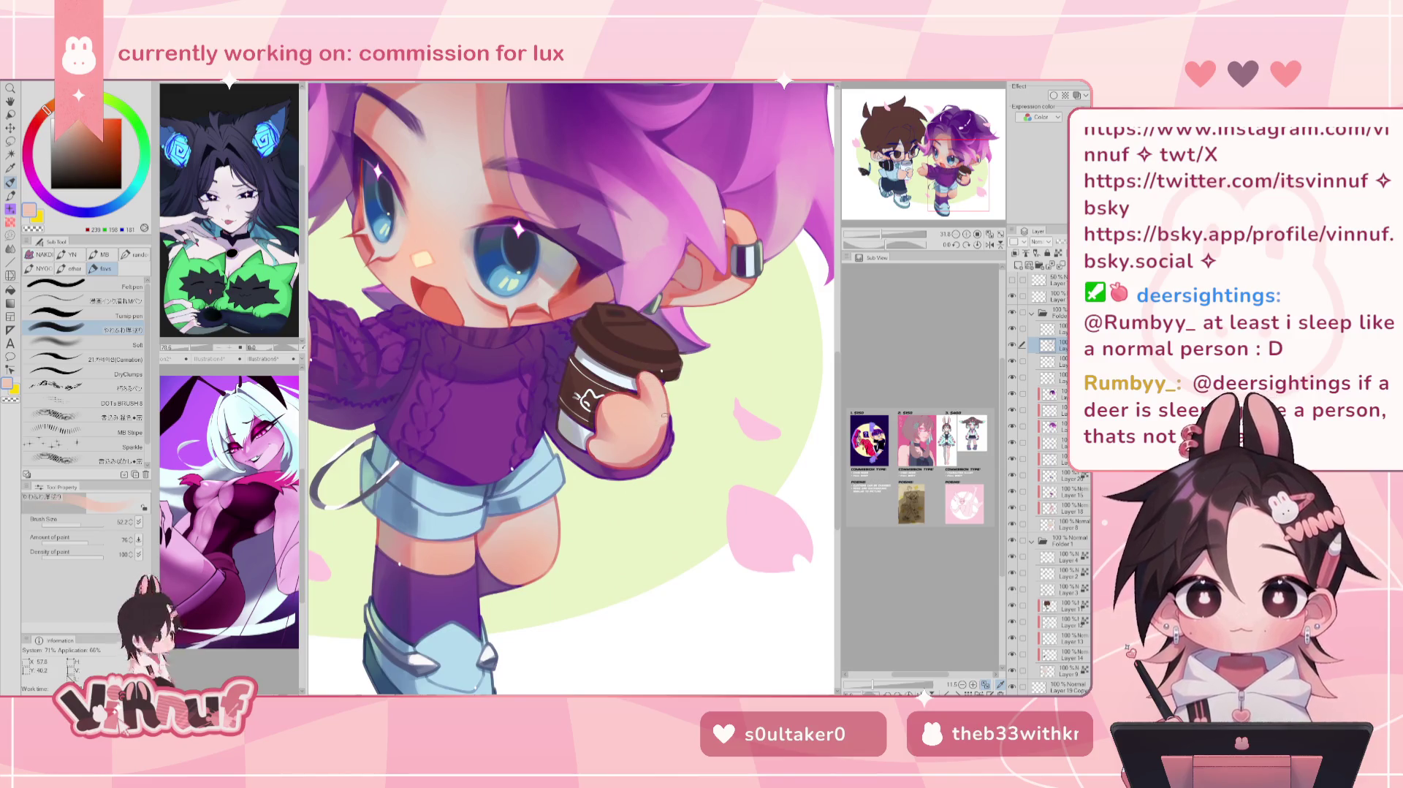
alt+click(642, 382)
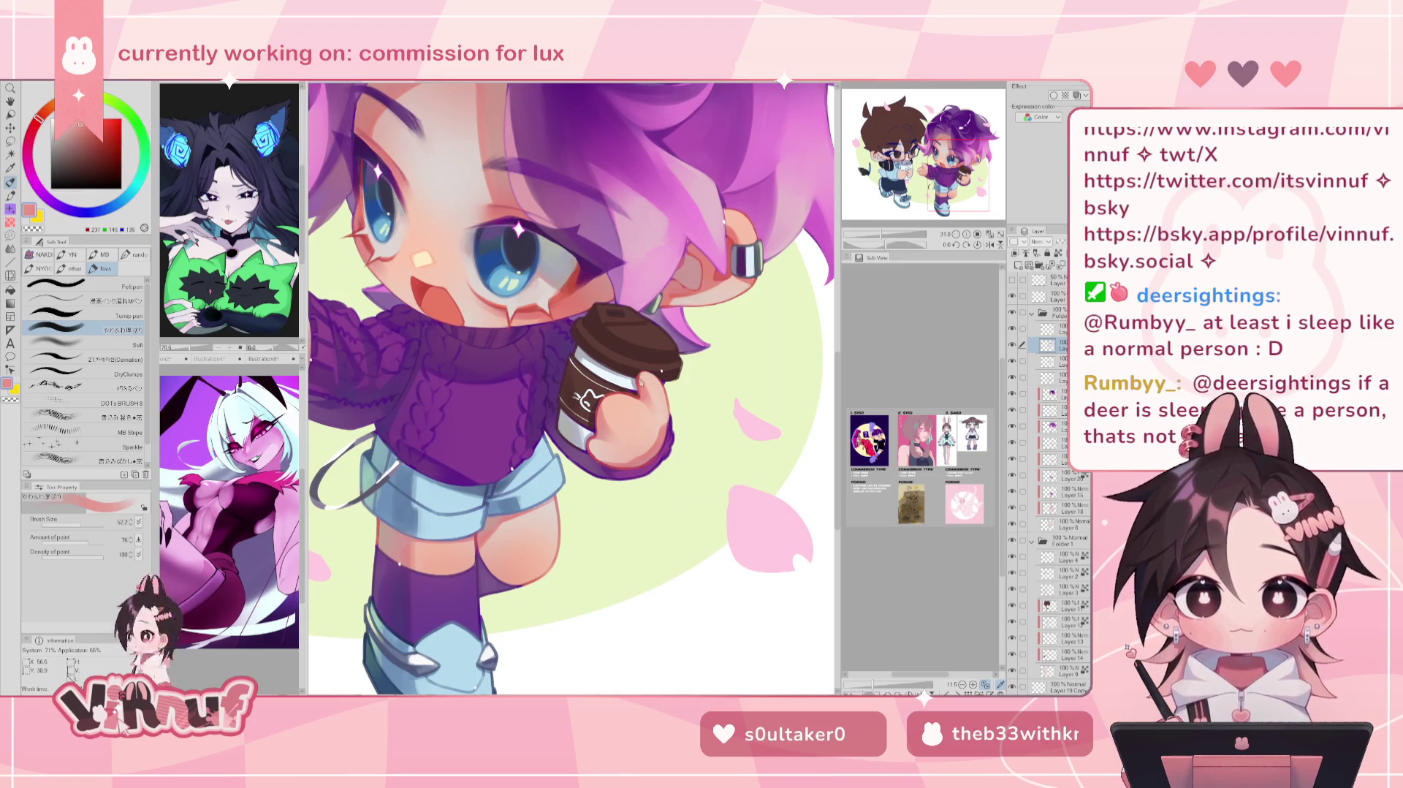
alt+click(644, 373)
alt+click(615, 399)
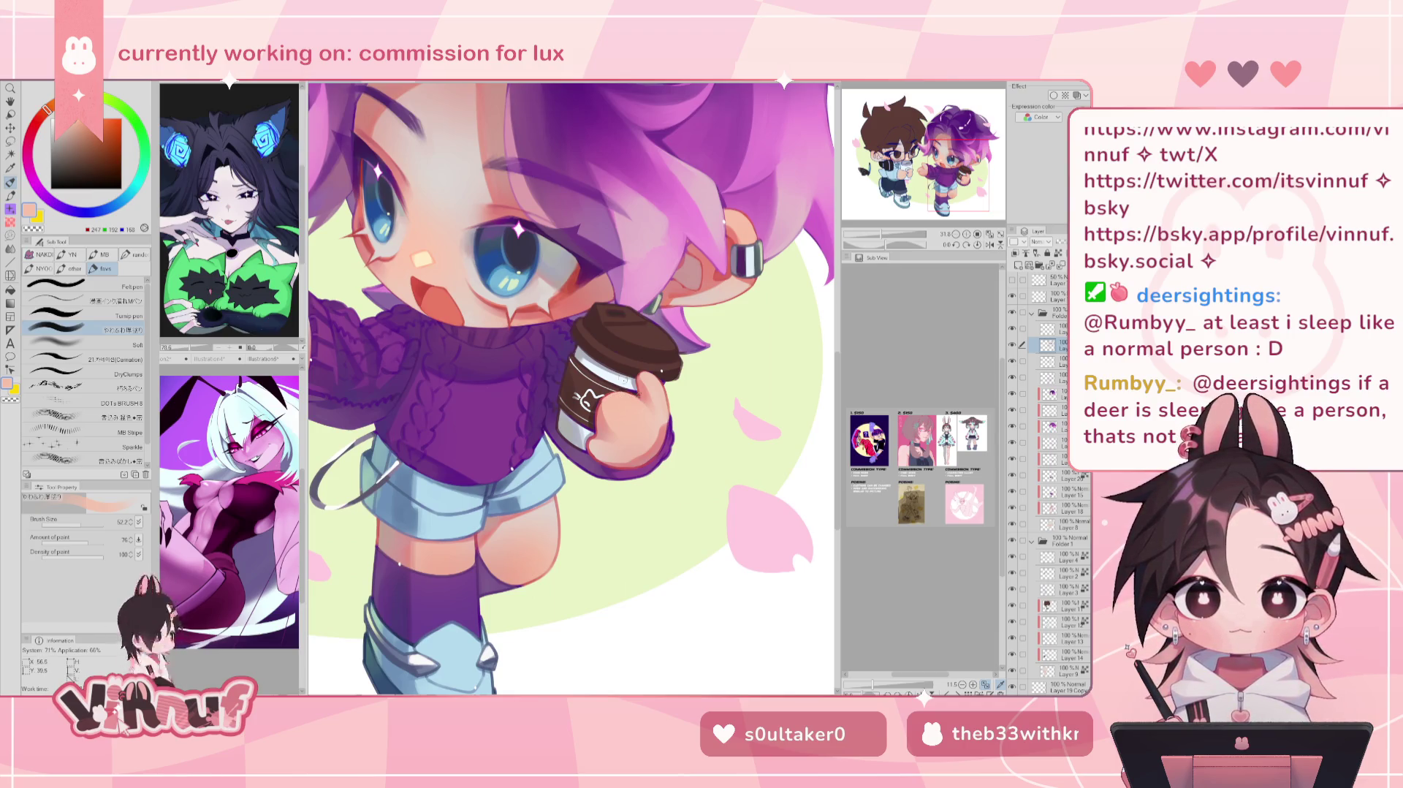
alt+click(599, 421)
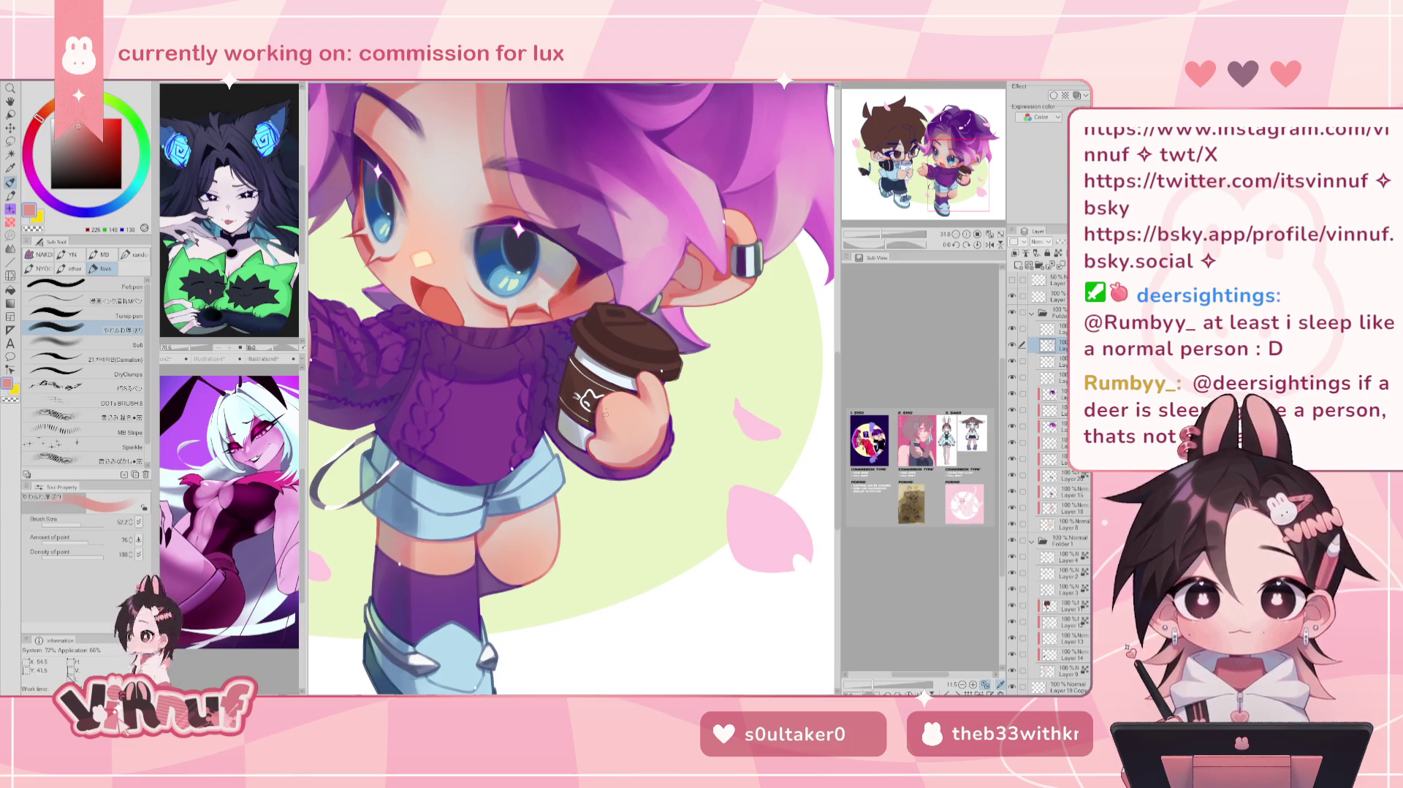
alt+click(614, 406)
alt+click(600, 430)
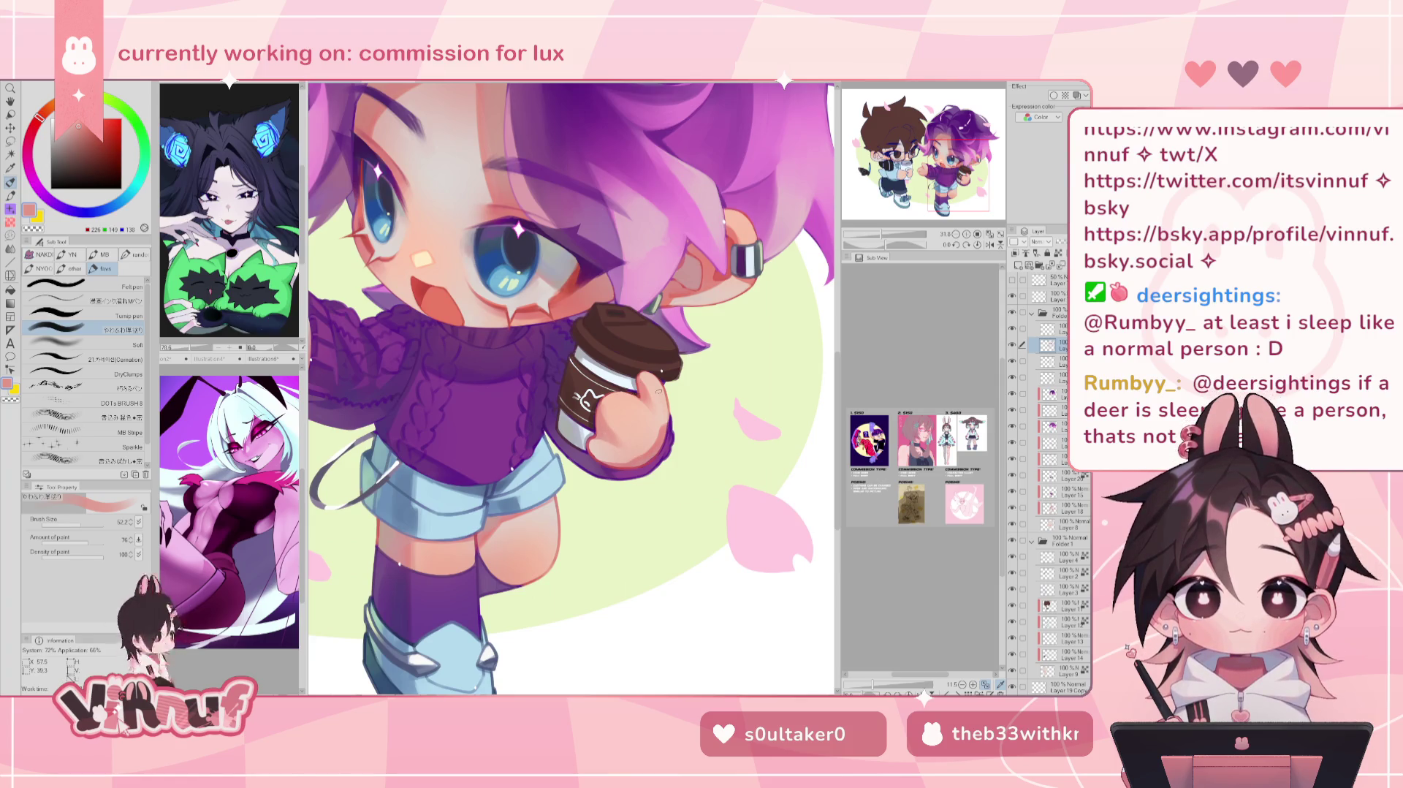
key(h)
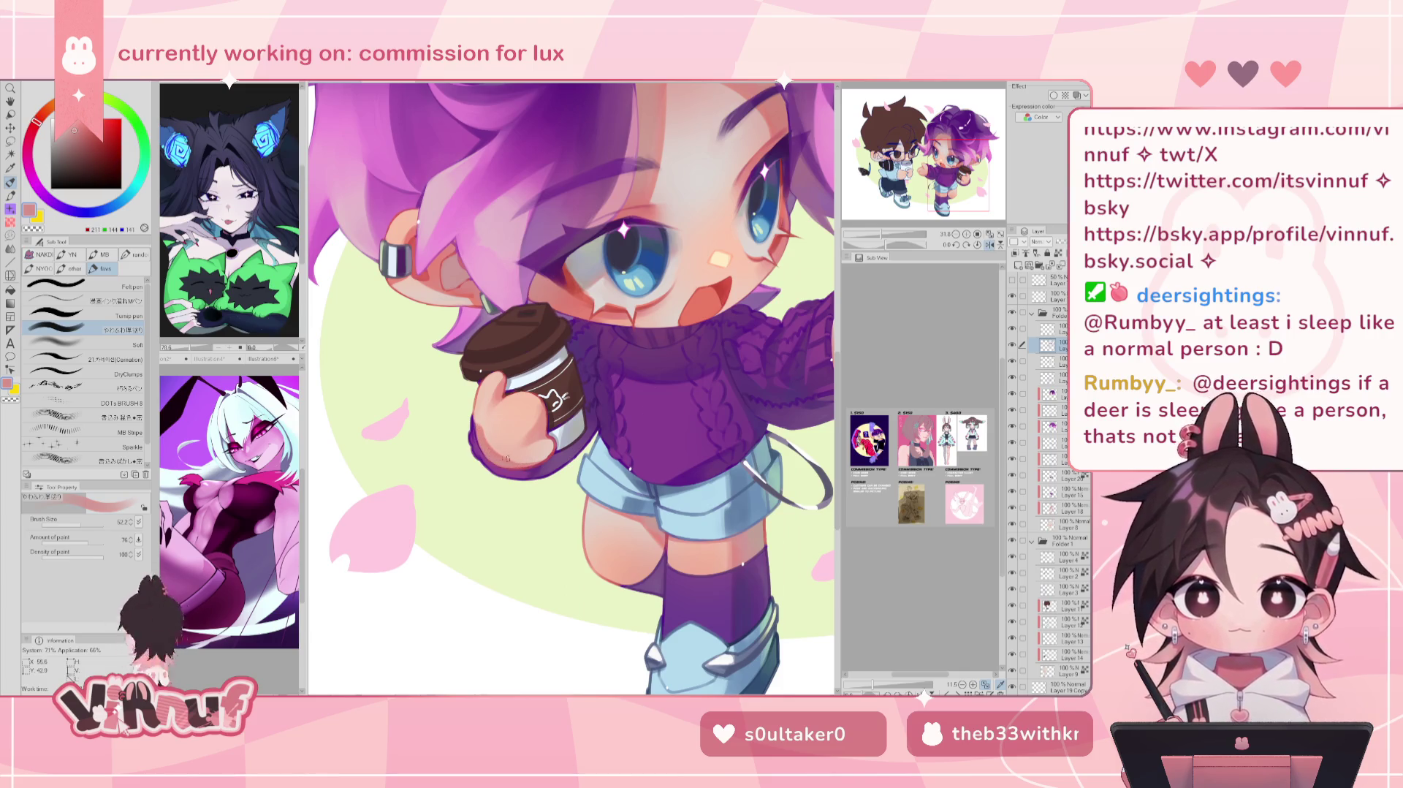
key(h)
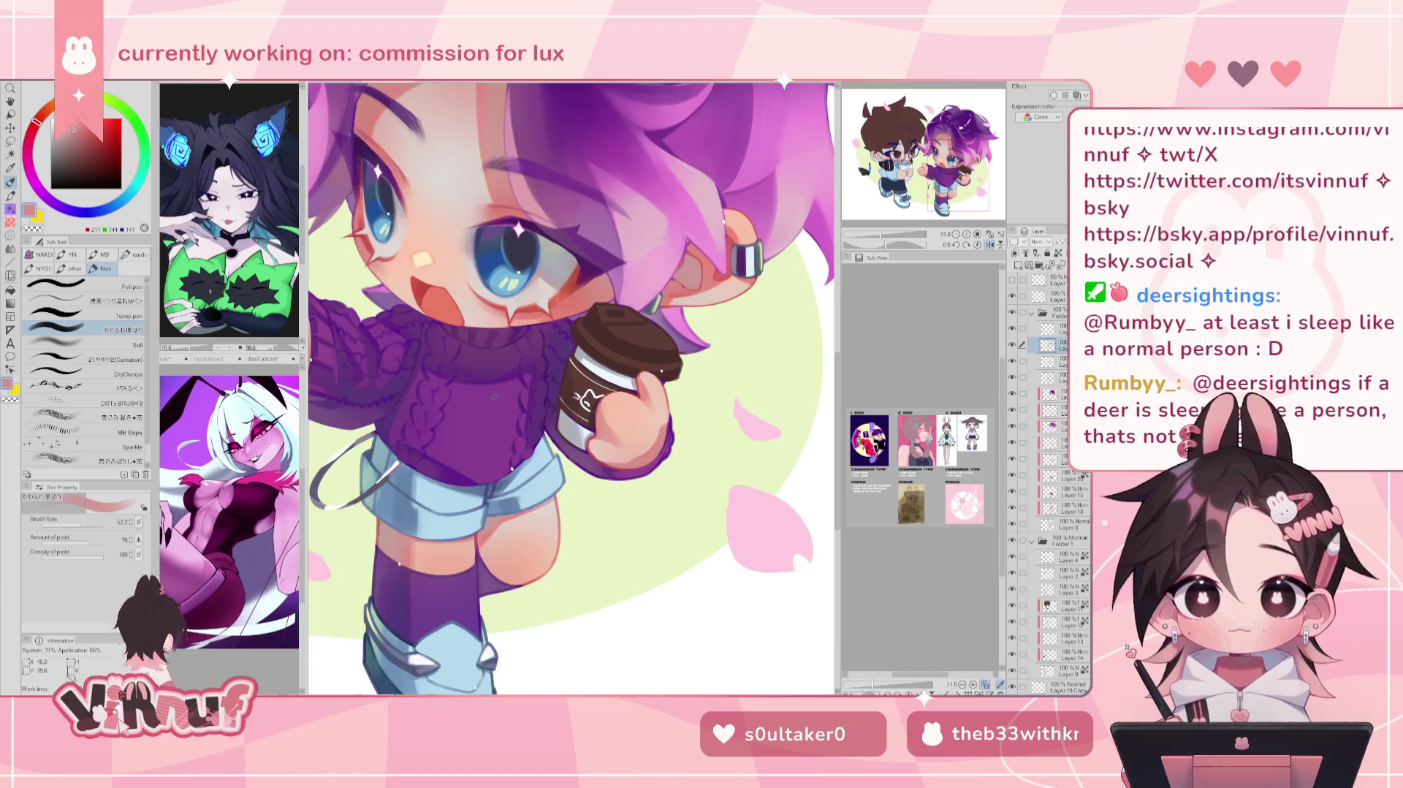
alt+click(630, 476)
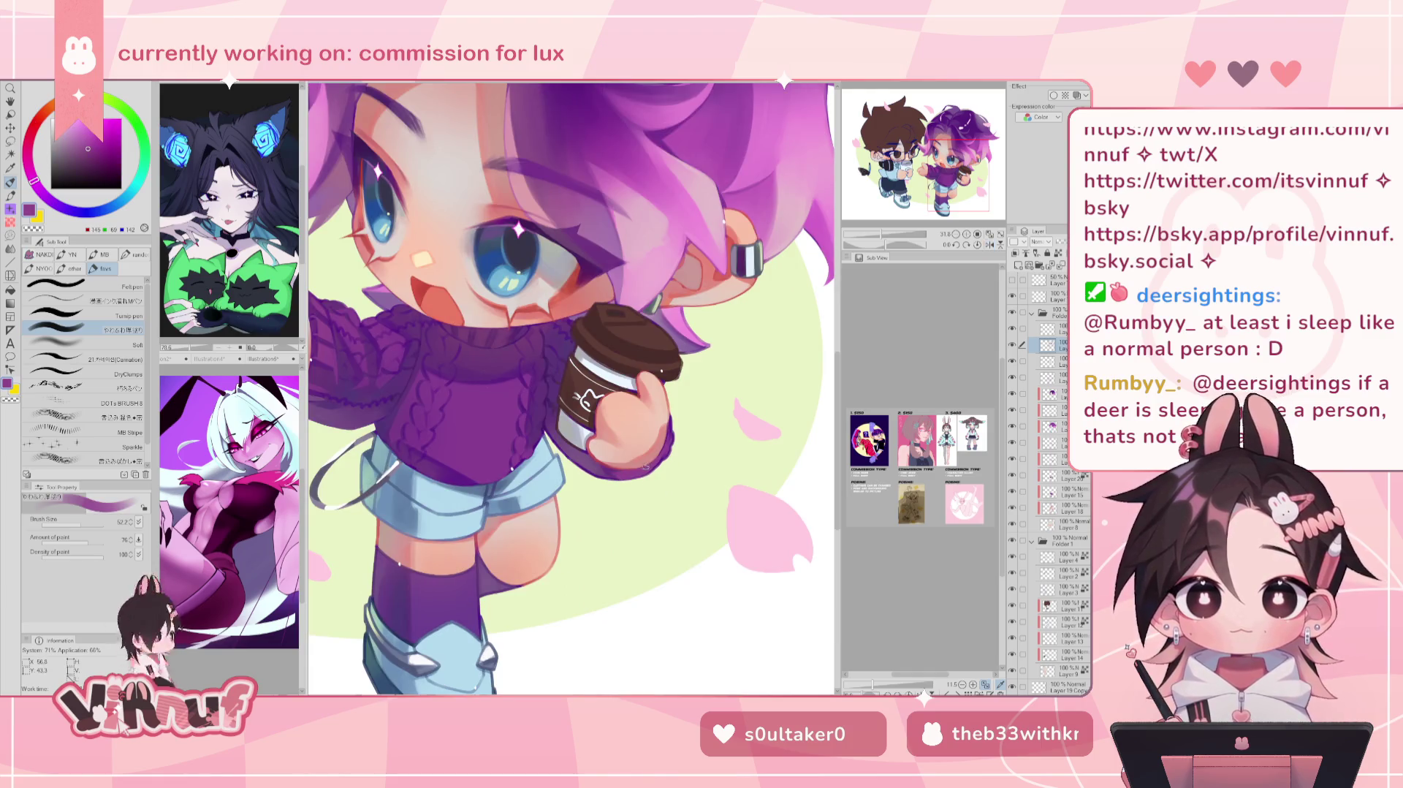
alt+click(548, 424)
alt+click(554, 435)
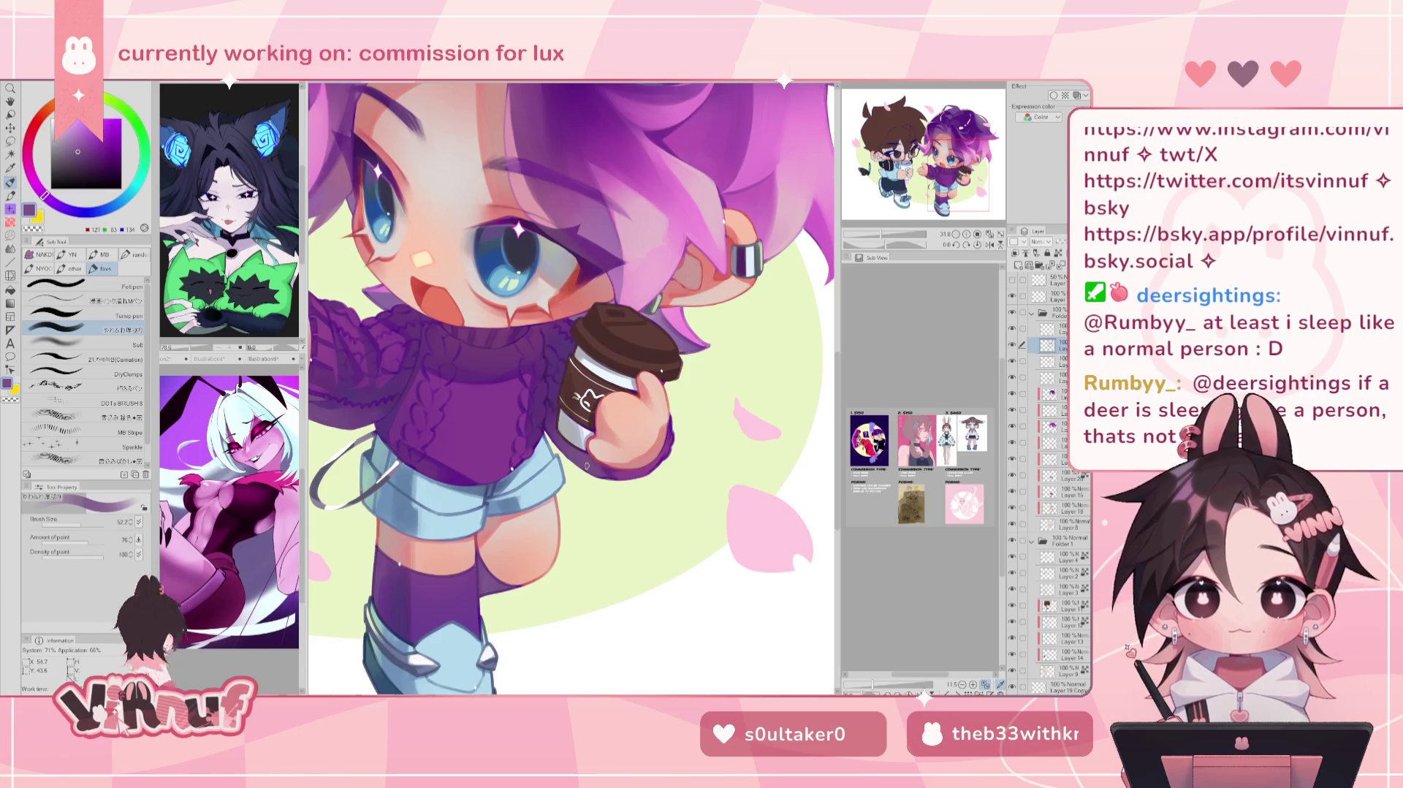
alt+click(595, 472)
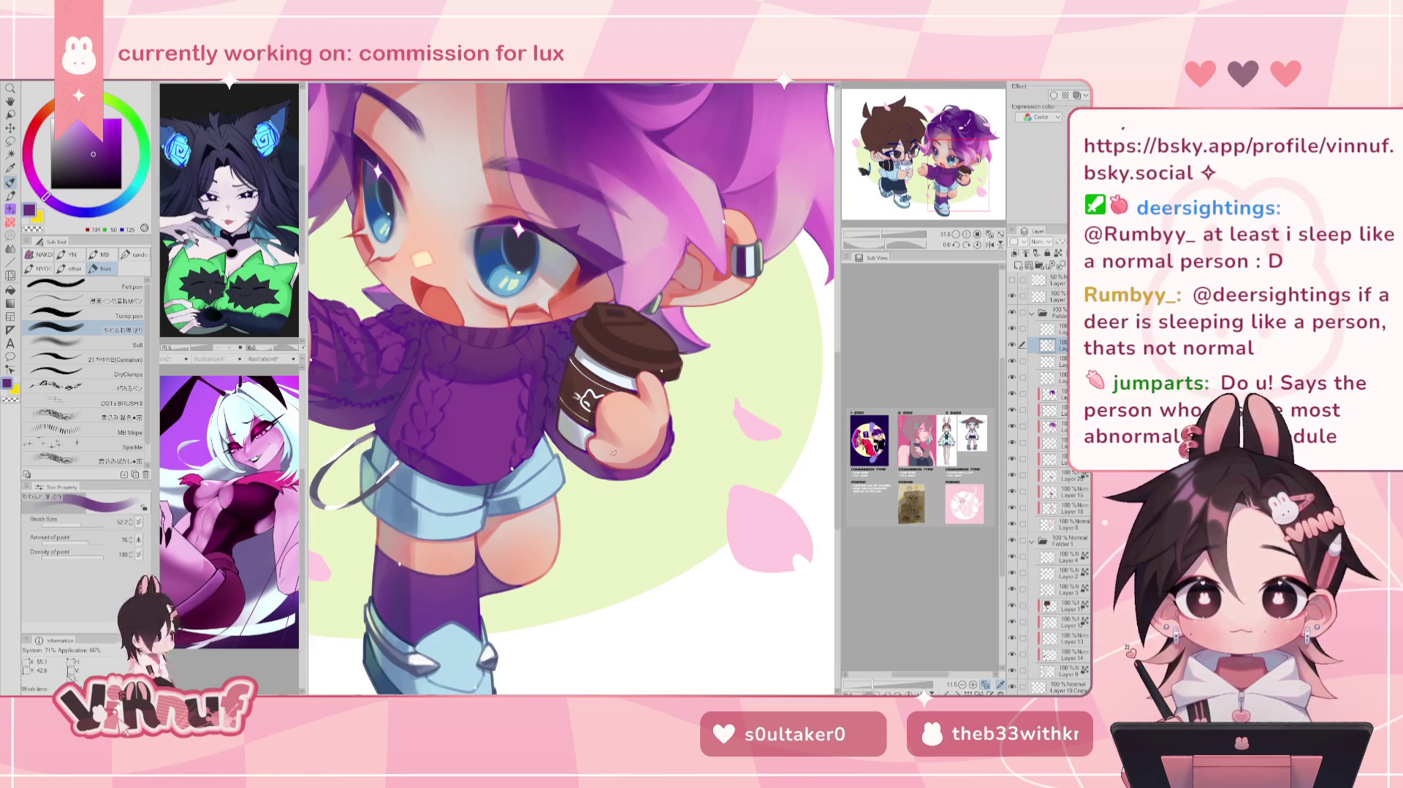
key(h)
alt+click(483, 394)
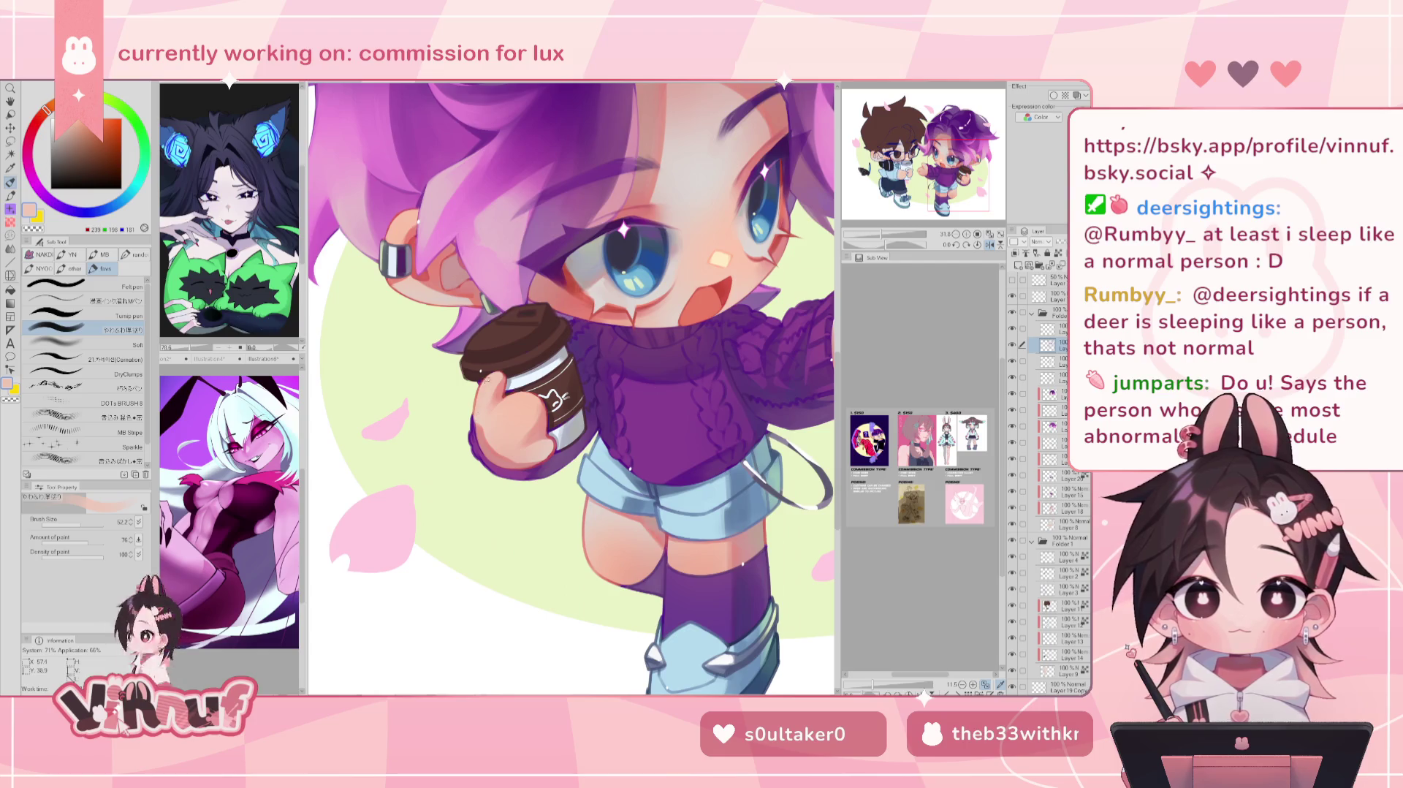
key(h)
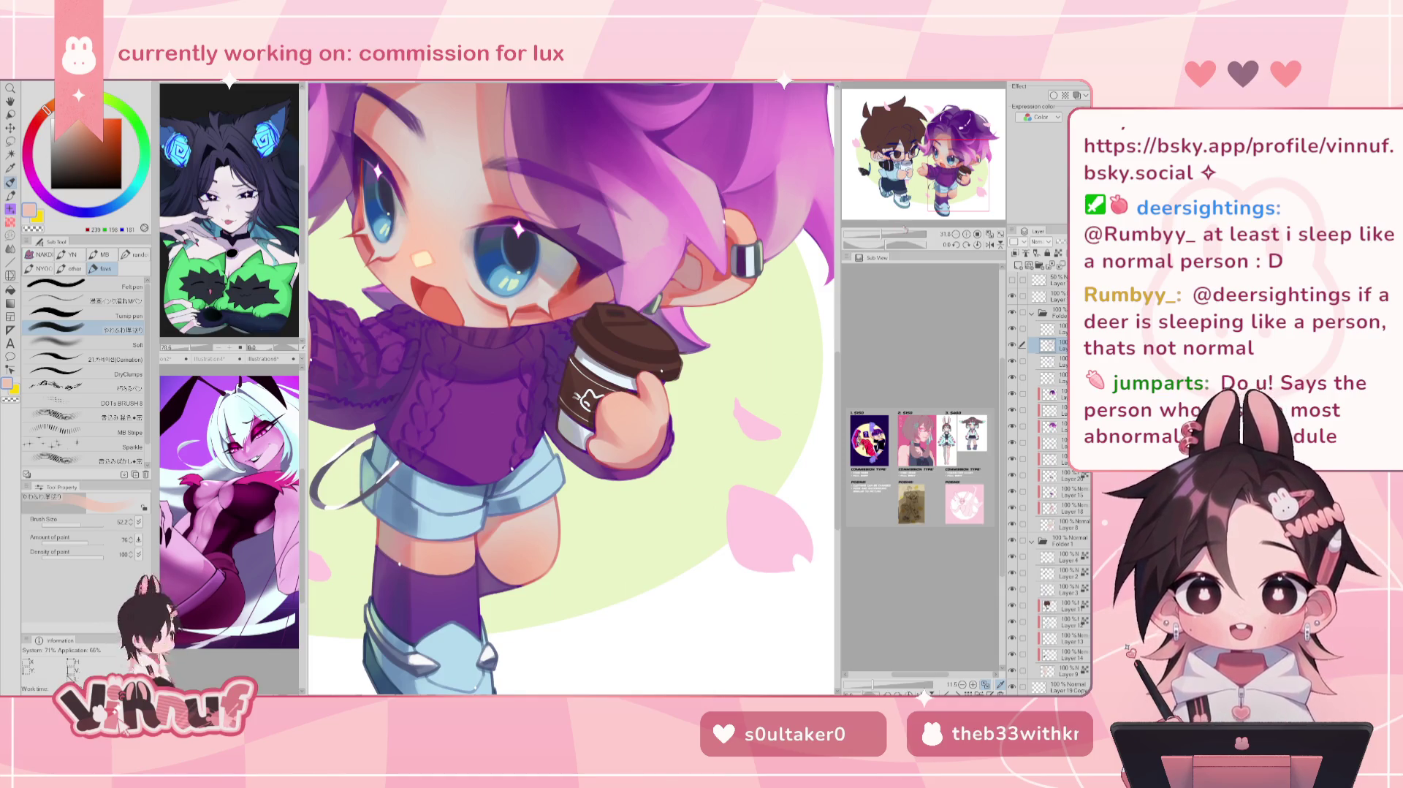
Step: Zoom toward the hand and compare darker pink and light peach skin tones with a smaller brush
scroll(585, 398, up, 1)
scroll(607, 406, up, 1)
scroll(650, 419, up, 1)
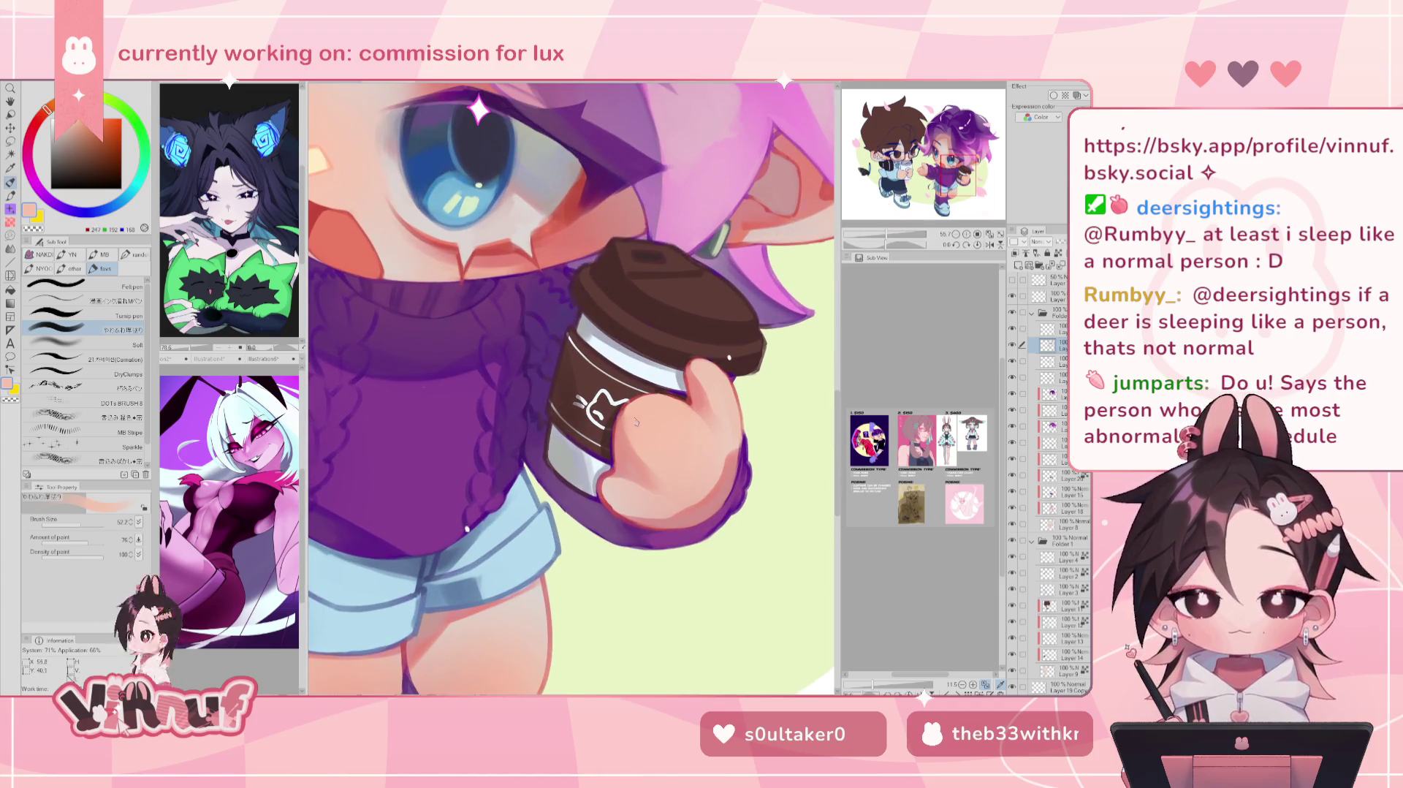
alt+click(629, 421)
key(bracketleft)
key(bracketleft)
key(bracketleft)
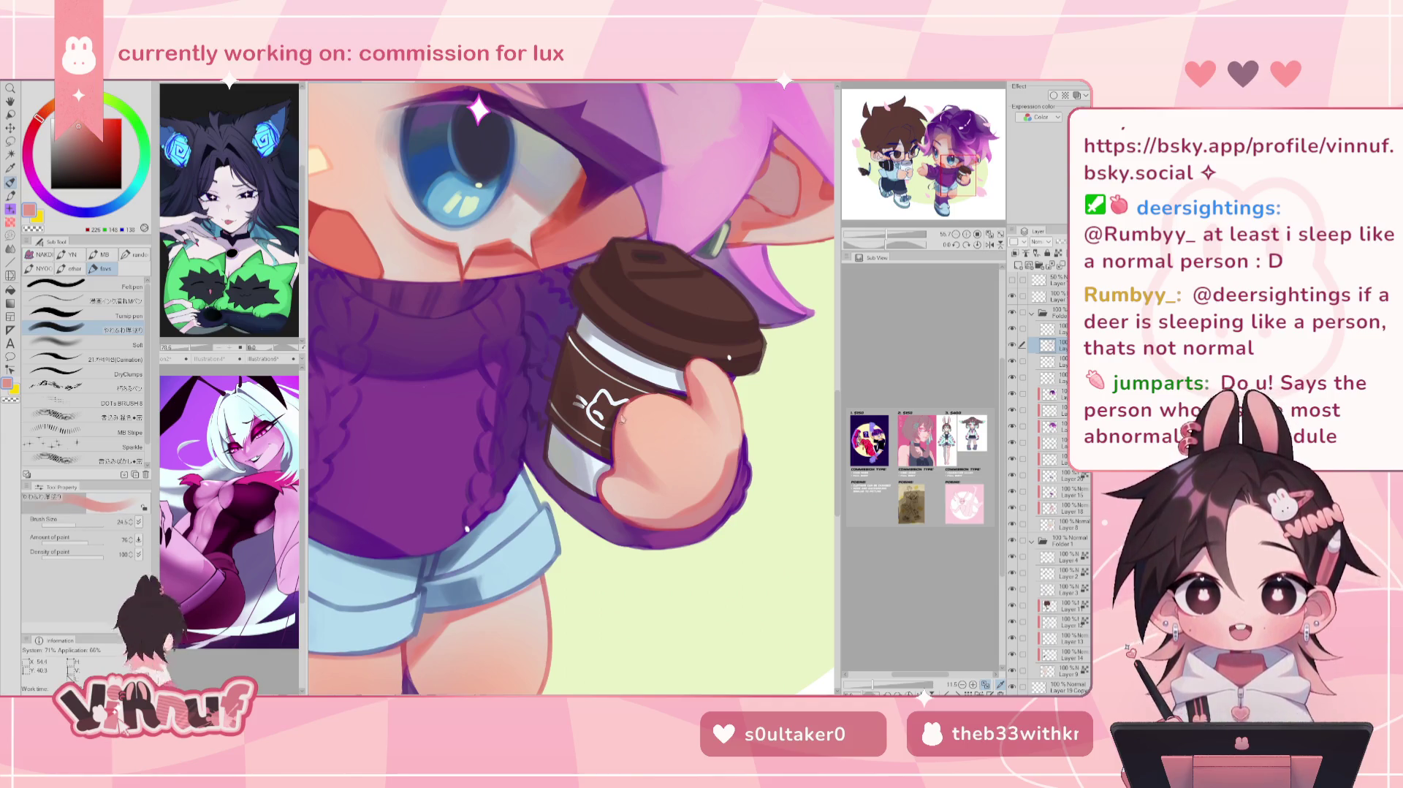
alt+click(622, 418)
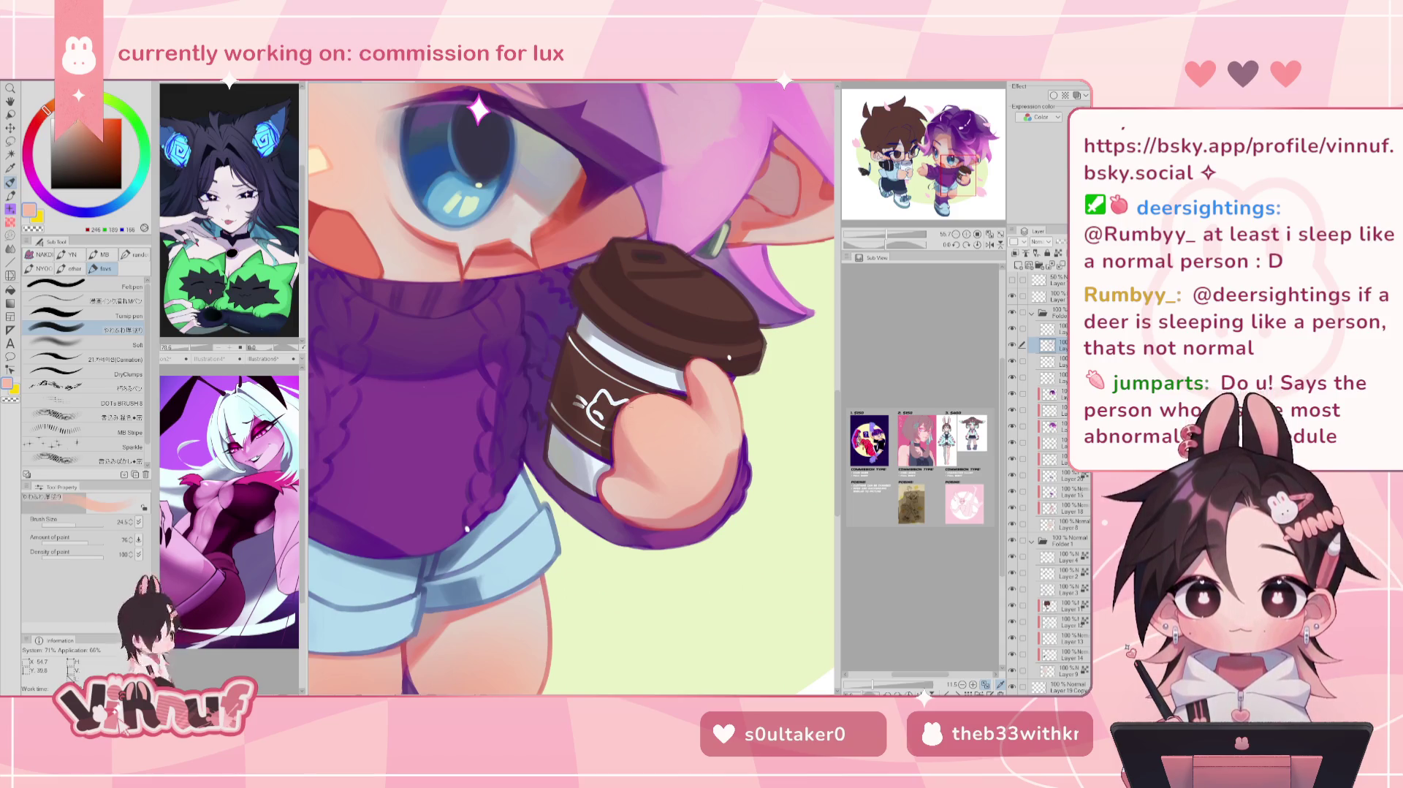
alt+click(624, 410)
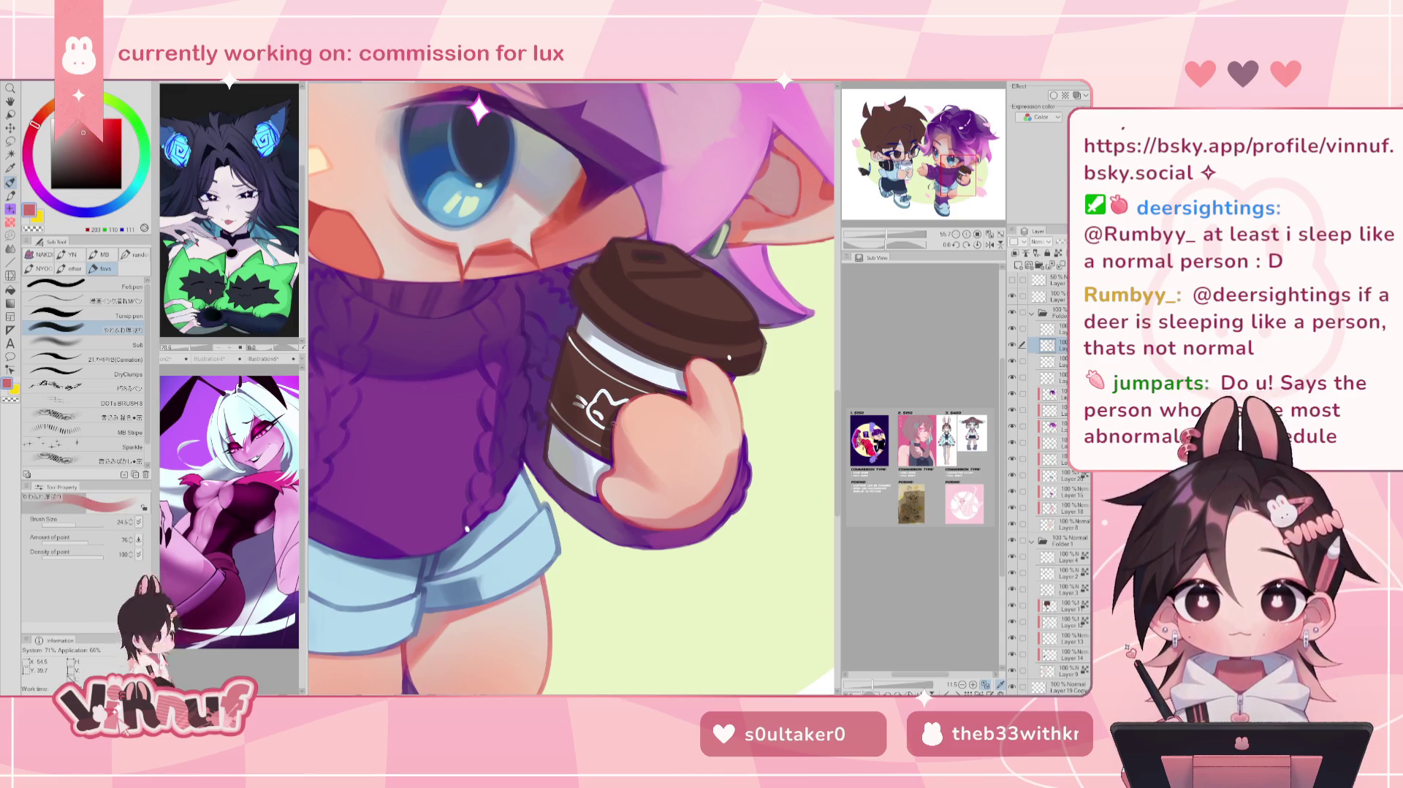
alt+click(622, 417)
Step: Shade the hand's lower edge in darker pink and resample its peach and pink tones
drag(568, 384, 578, 395)
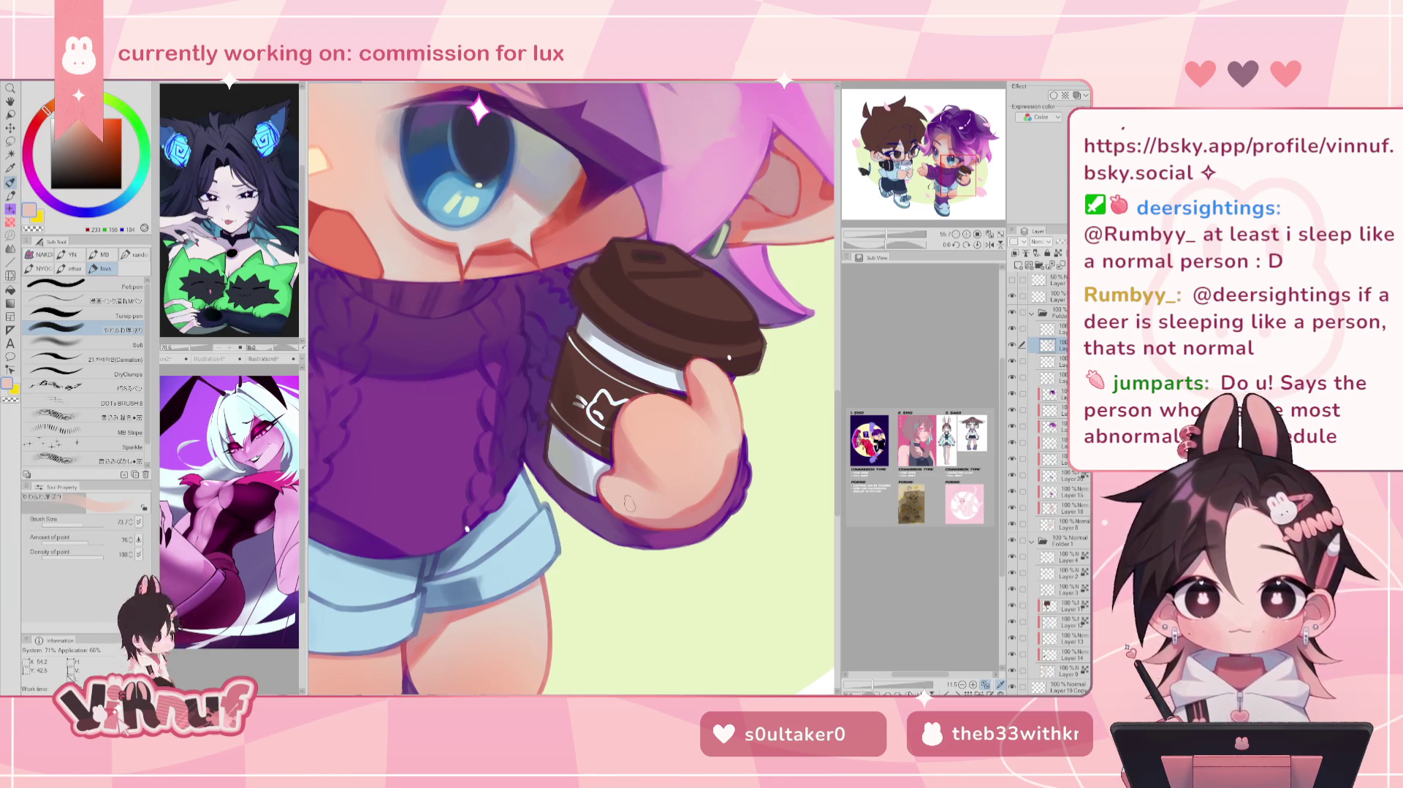
alt+click(629, 503)
drag(578, 395, 569, 384)
drag(614, 497, 605, 494)
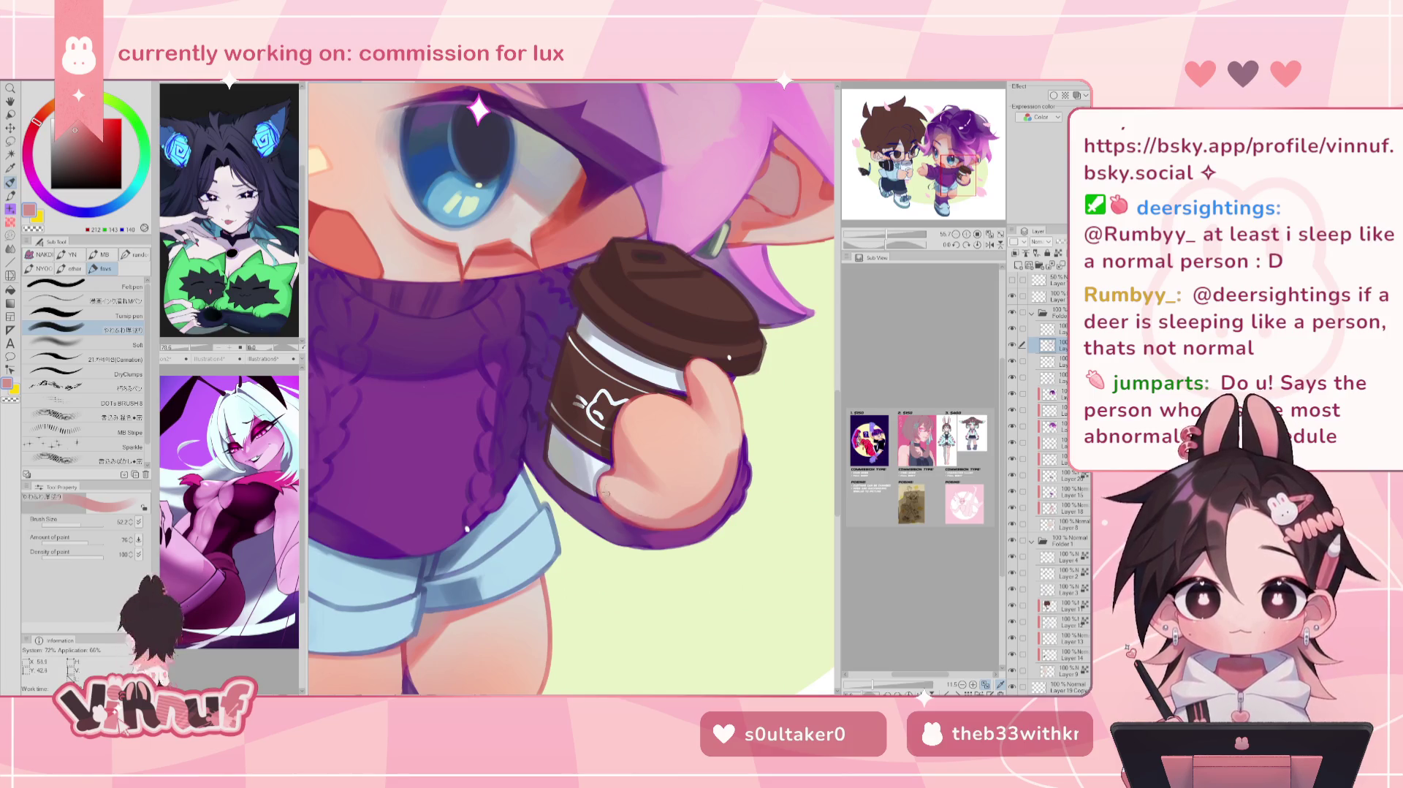
alt+click(625, 494)
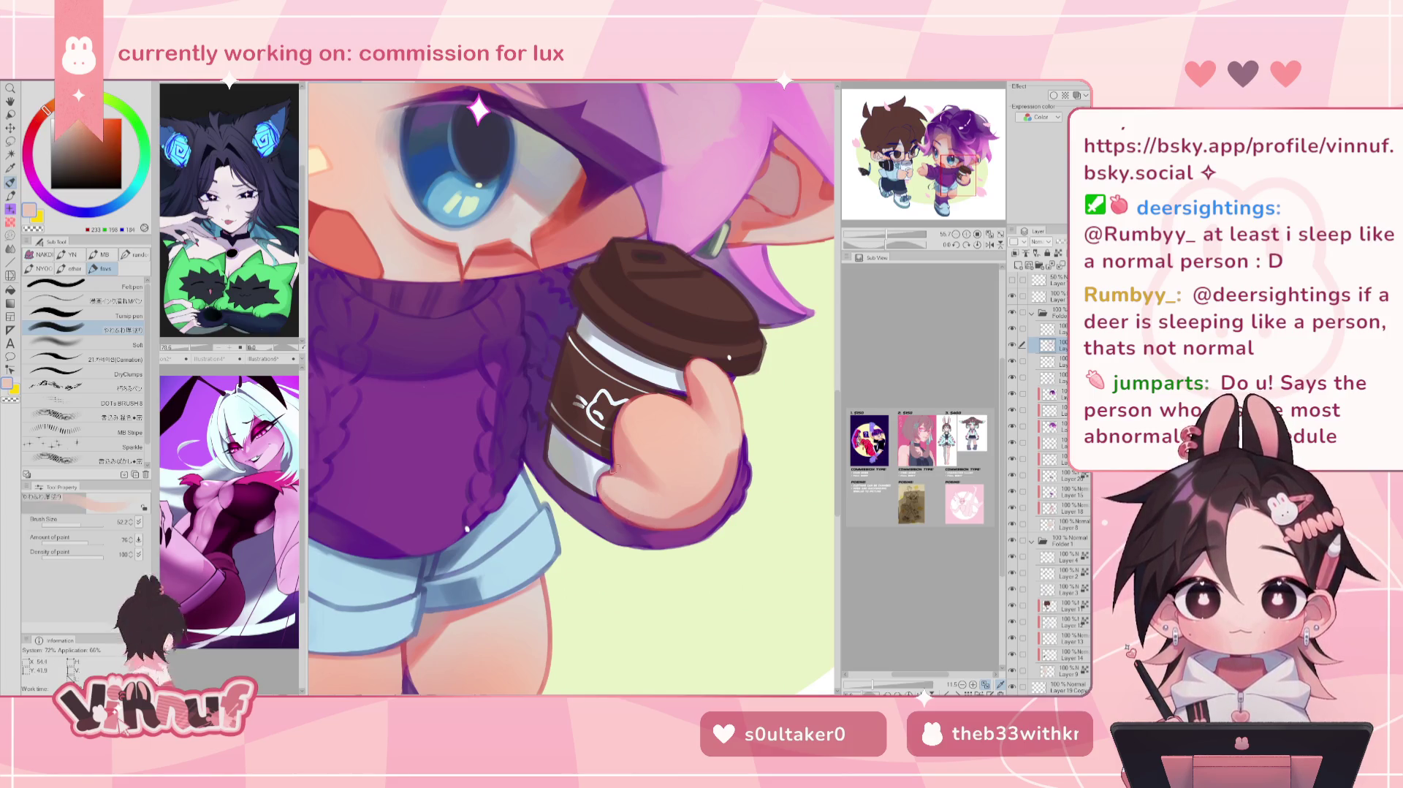
alt+click(618, 512)
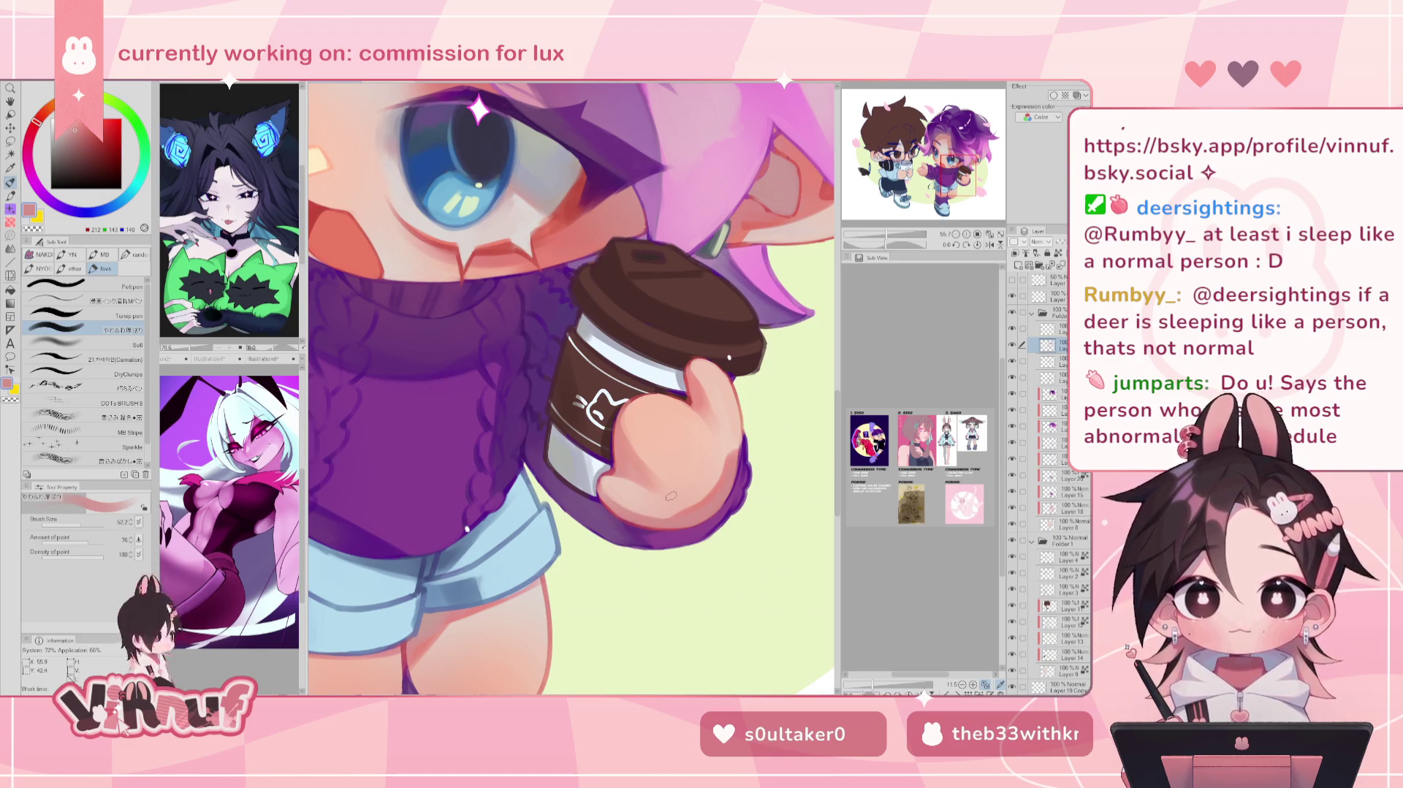
scroll(570, 388, down, 5)
scroll(570, 387, up, 1)
scroll(570, 388, up, 1)
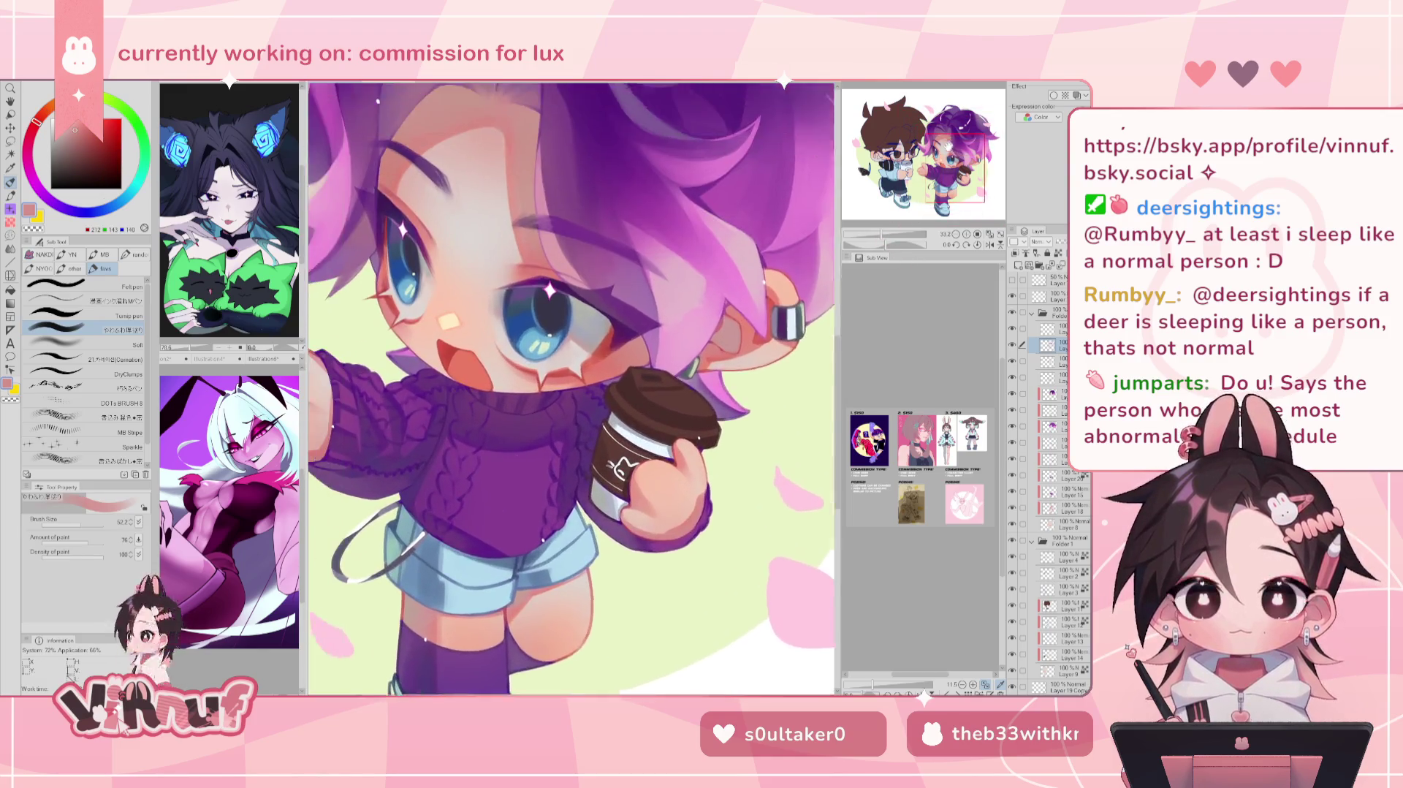
scroll(570, 387, up, 1)
scroll(570, 387, up, 1)
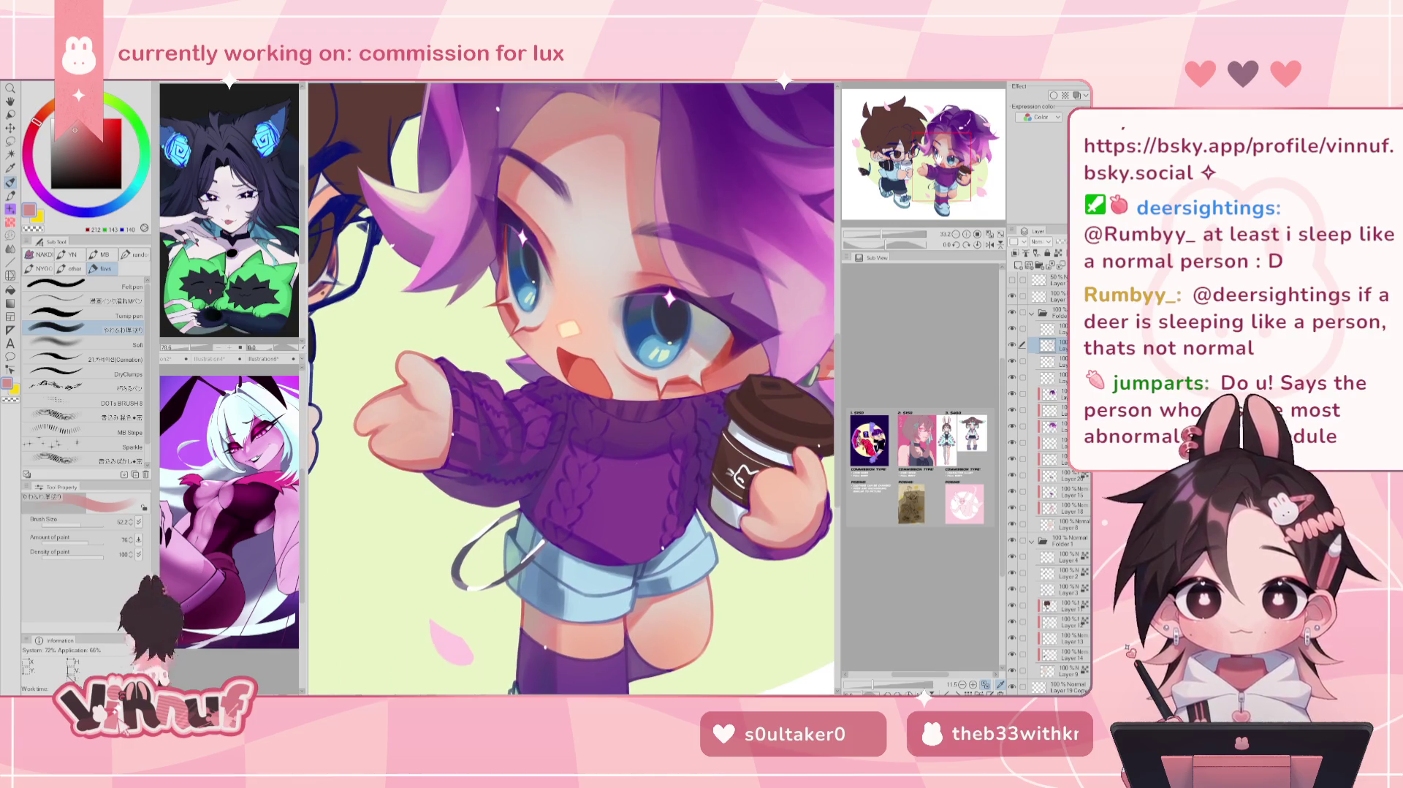
scroll(570, 388, up, 1)
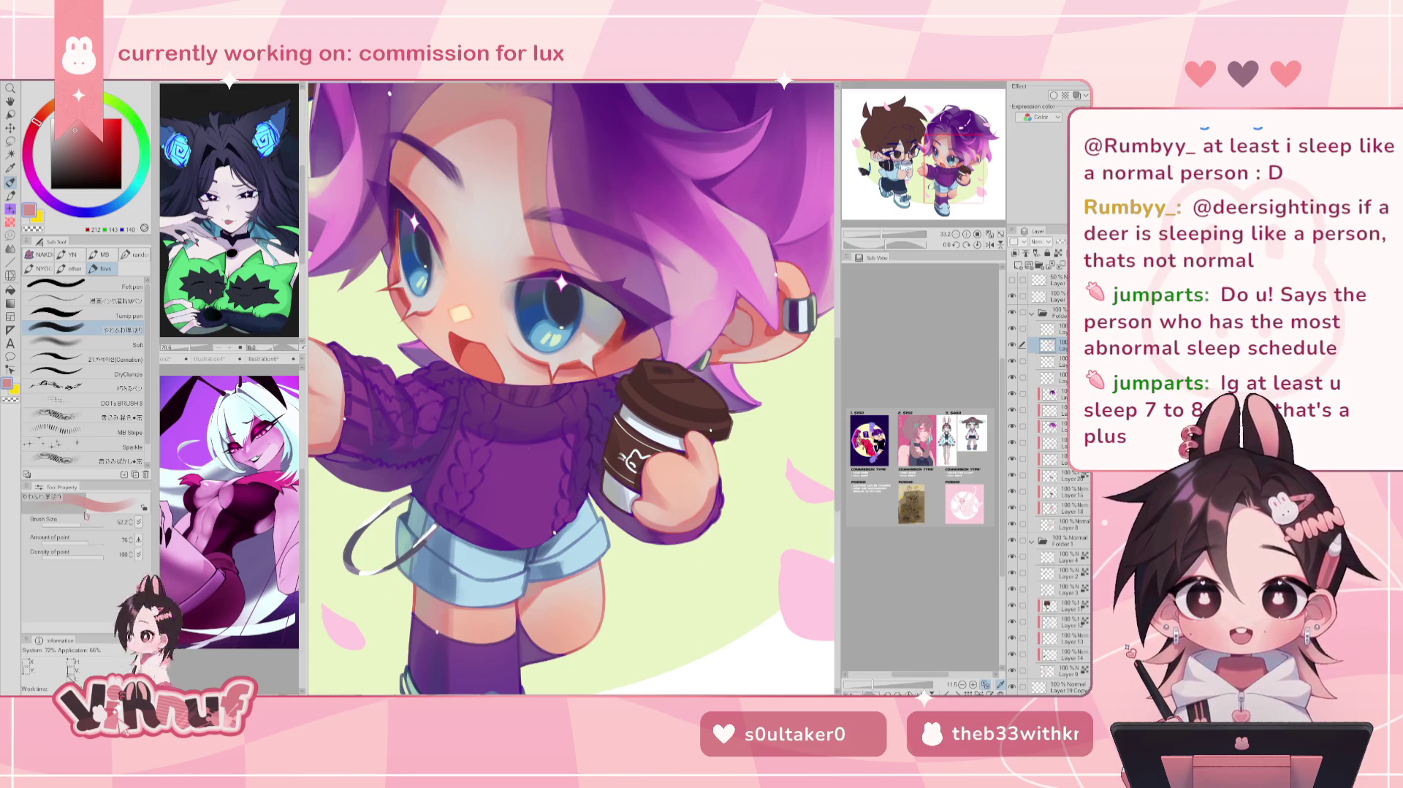
scroll(571, 388, up, 2)
scroll(570, 389, up, 1)
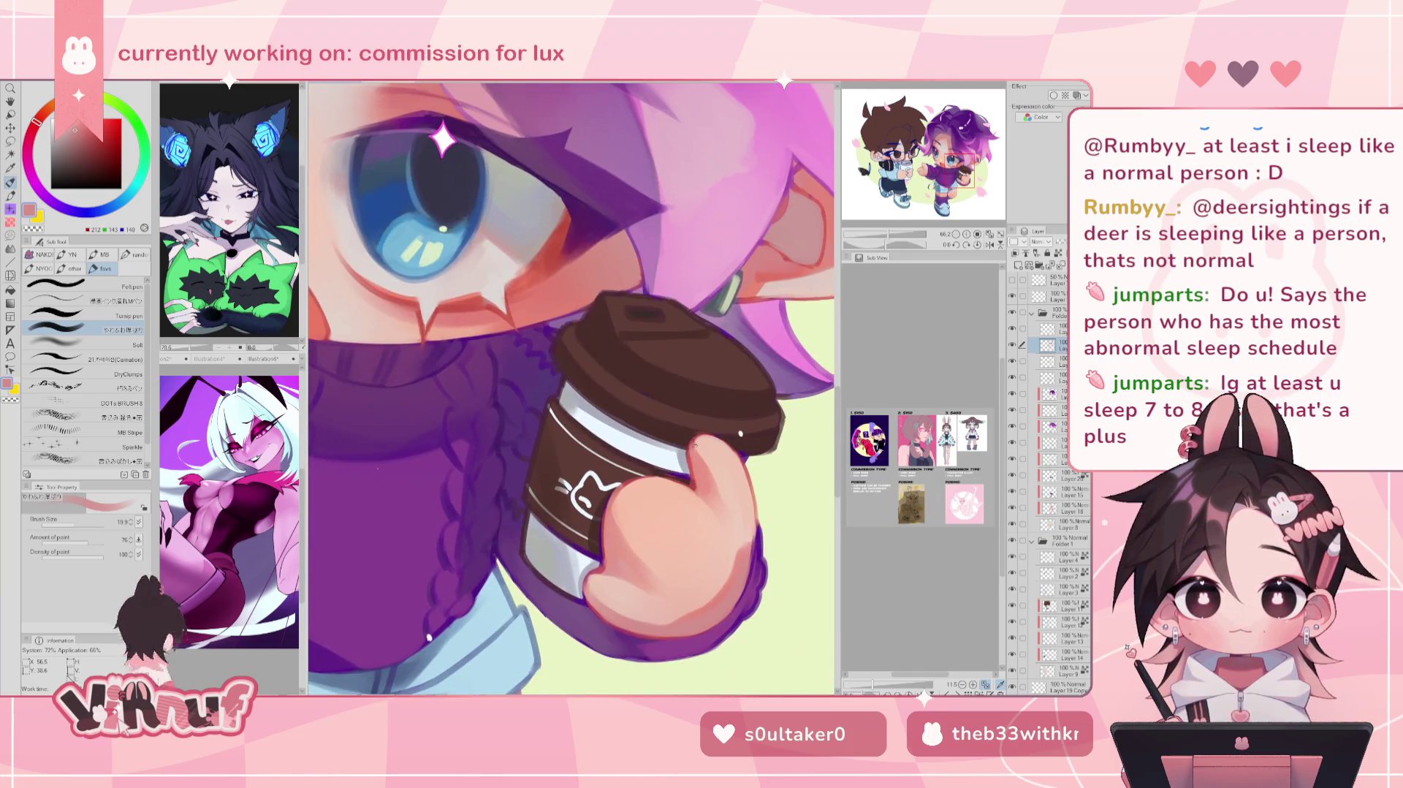
Step: Sample the cup's dark brown and try lighter browns for the lid
alt+click(693, 442)
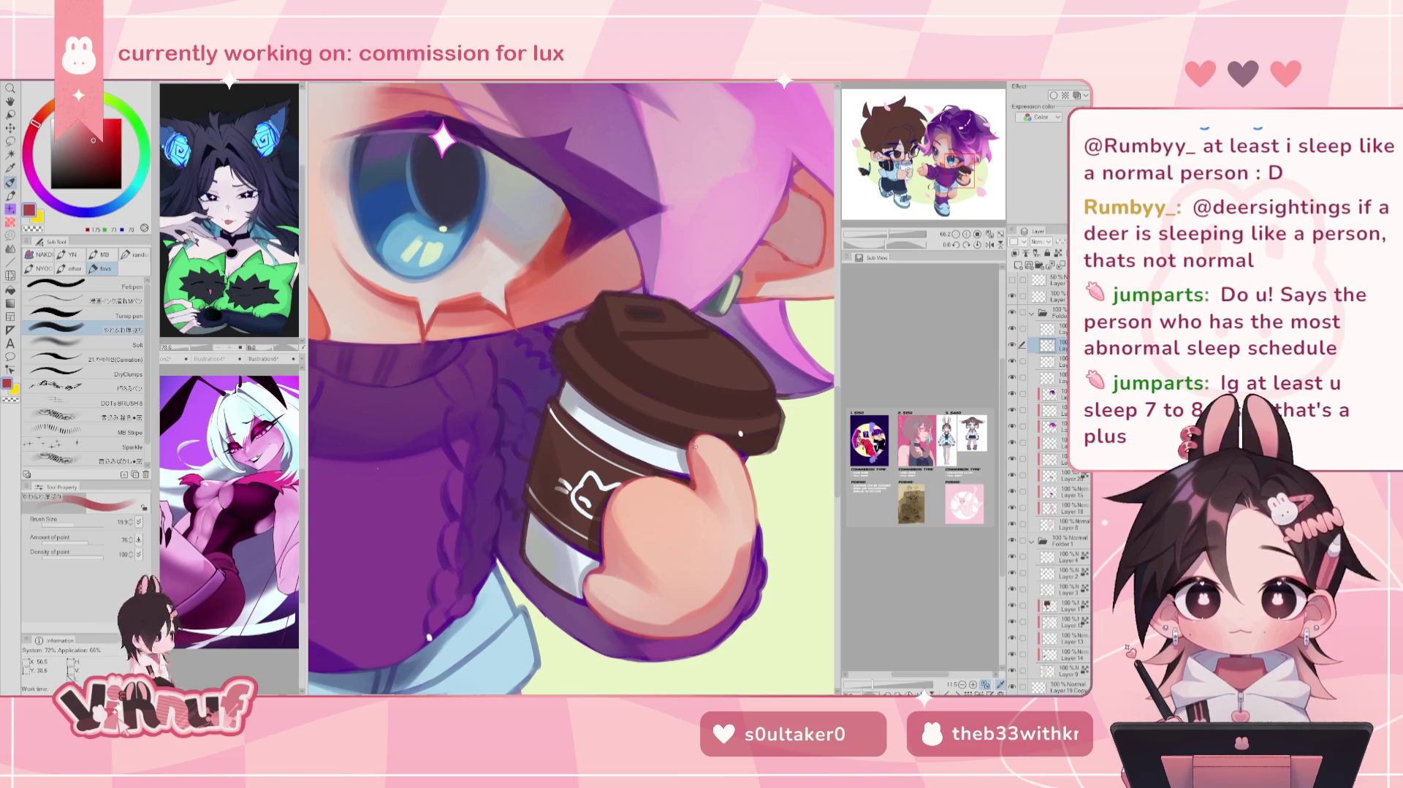
alt+click(699, 463)
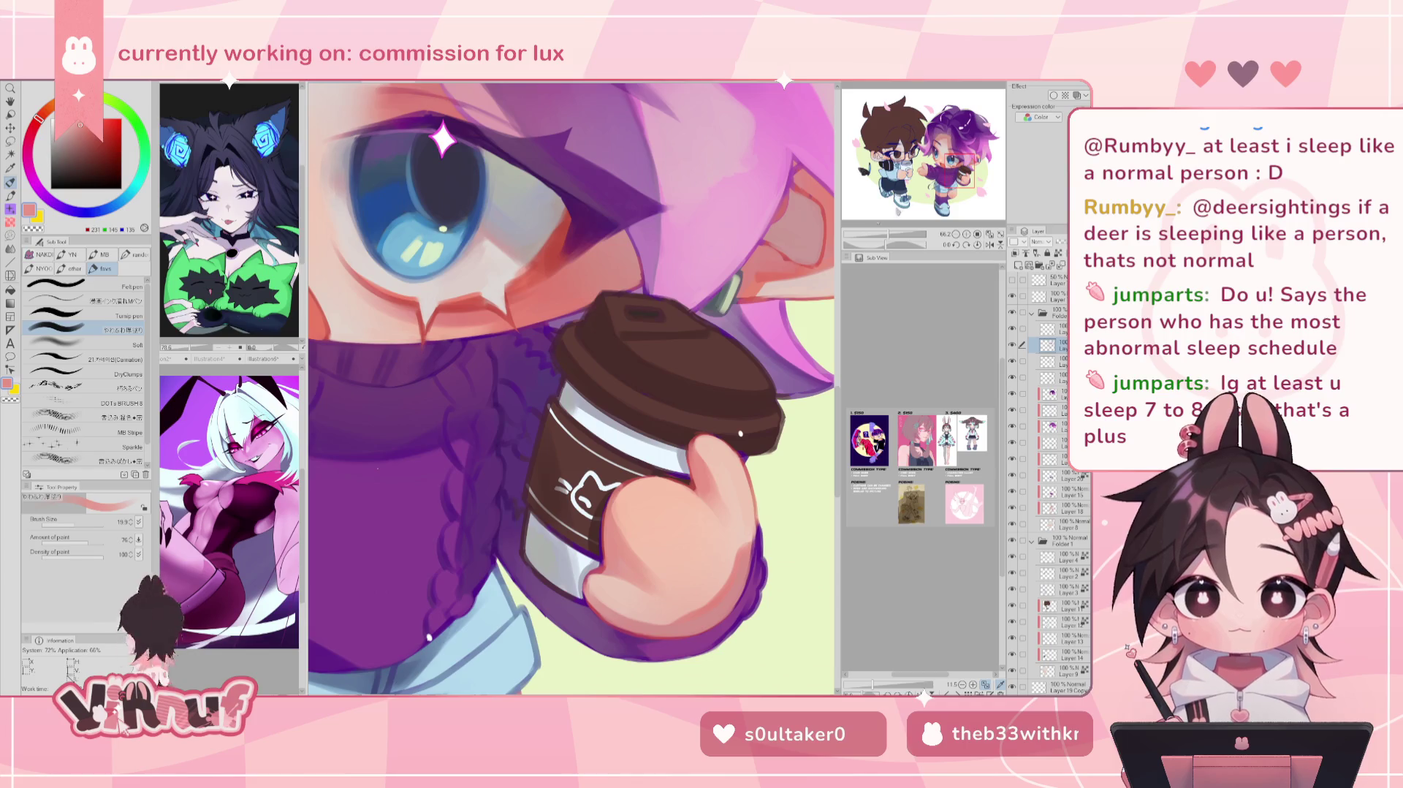
alt+click(687, 434)
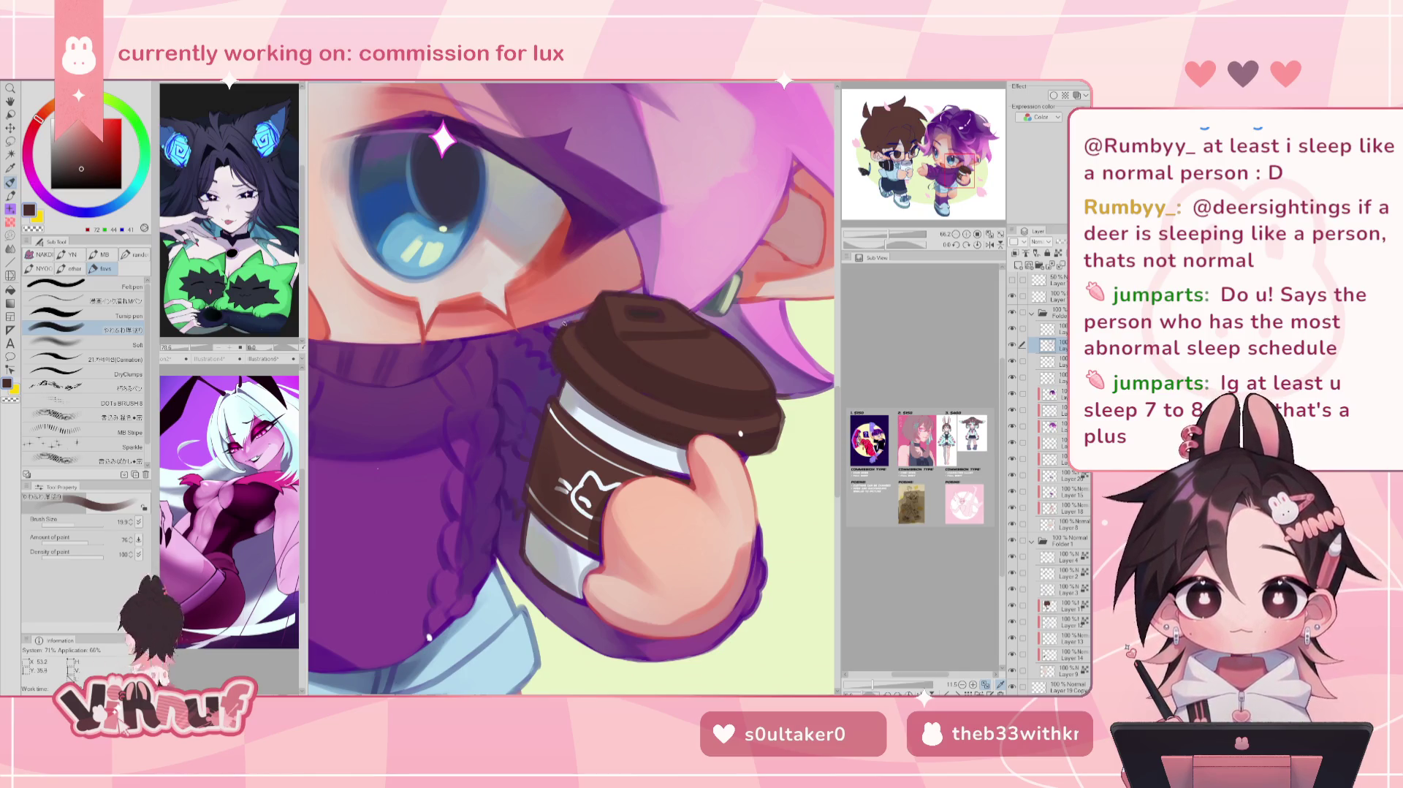
alt+click(575, 322)
alt+click(590, 322)
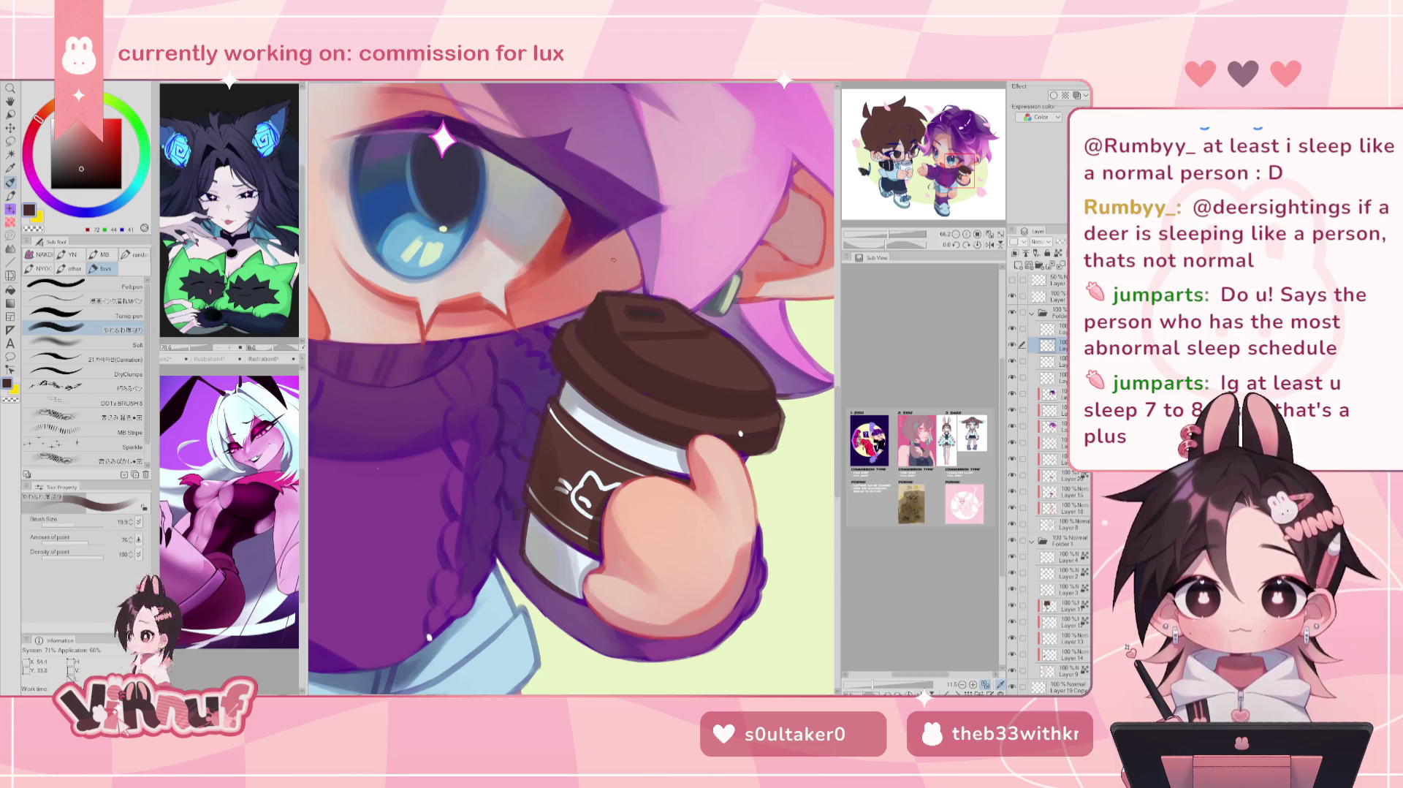
alt+click(618, 297)
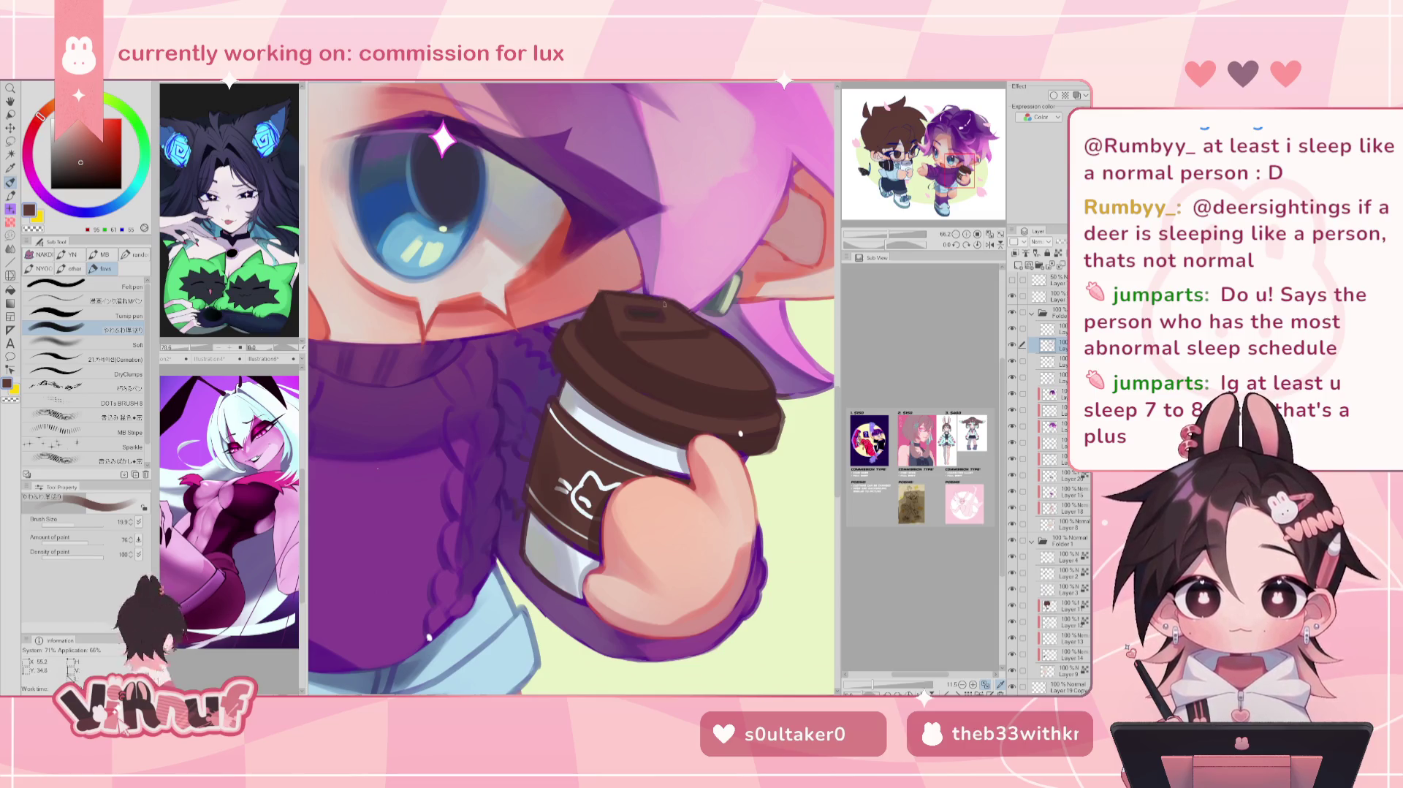
Step: Alternate darker and lighter lid browns, then flip the view horizontally to check
alt+click(633, 310)
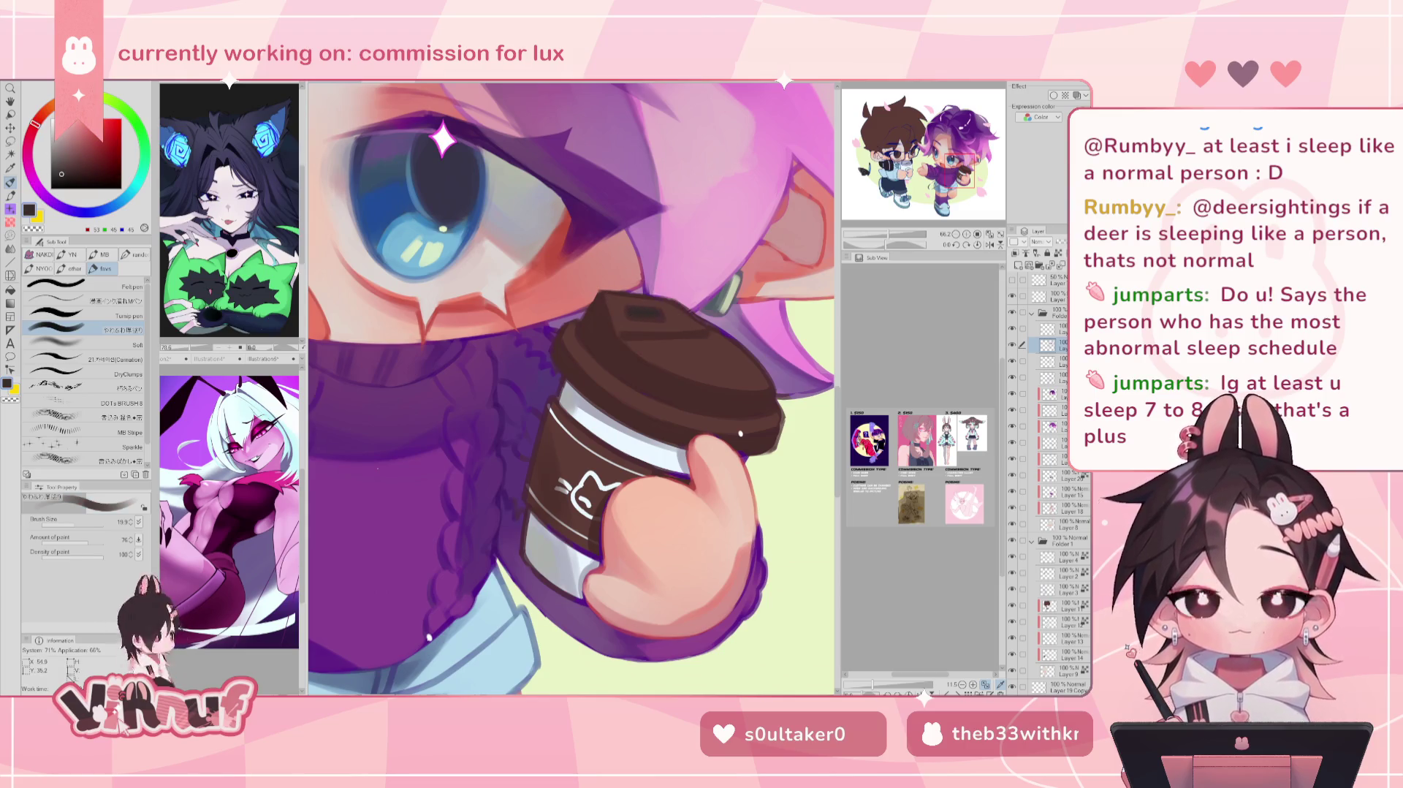
alt+click(666, 315)
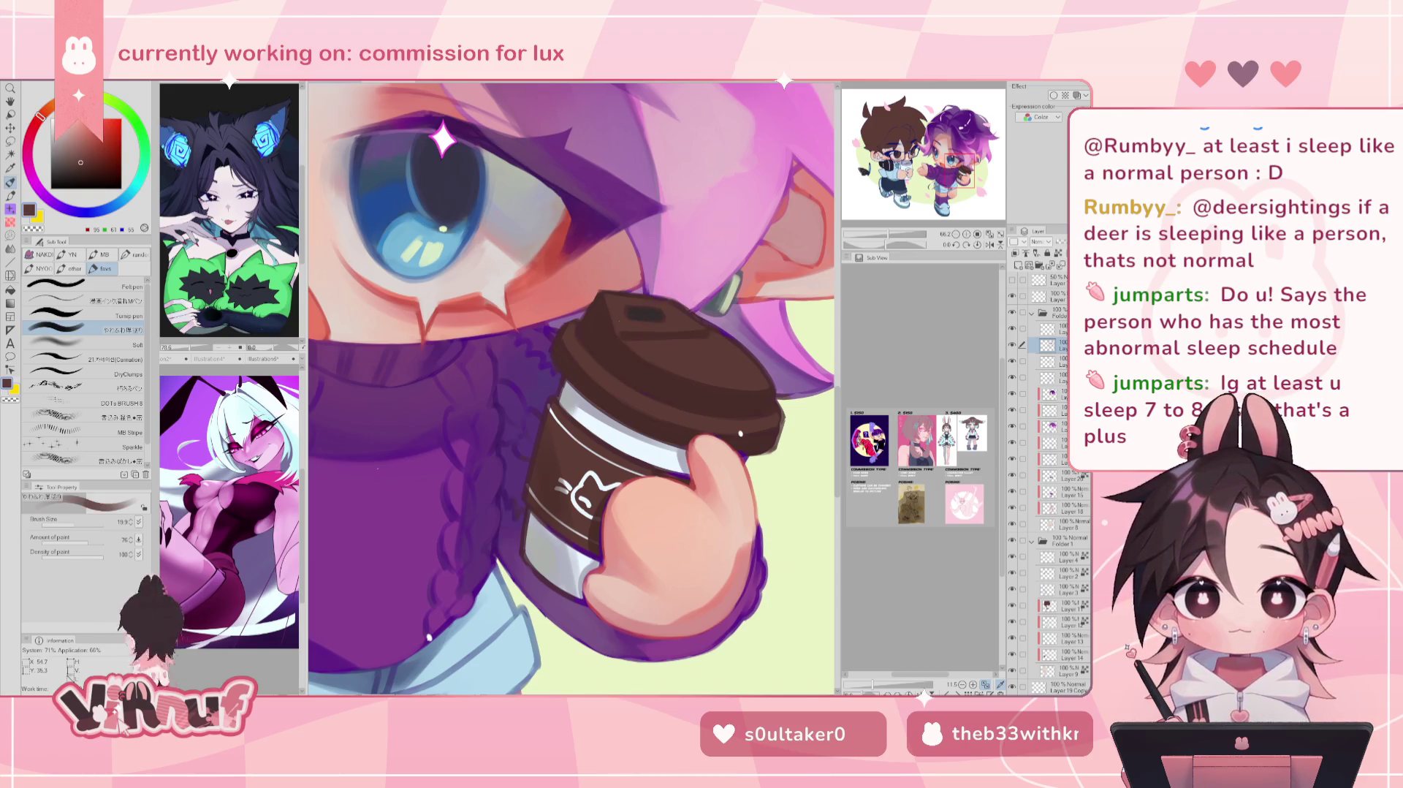
alt+click(709, 324)
alt+click(687, 315)
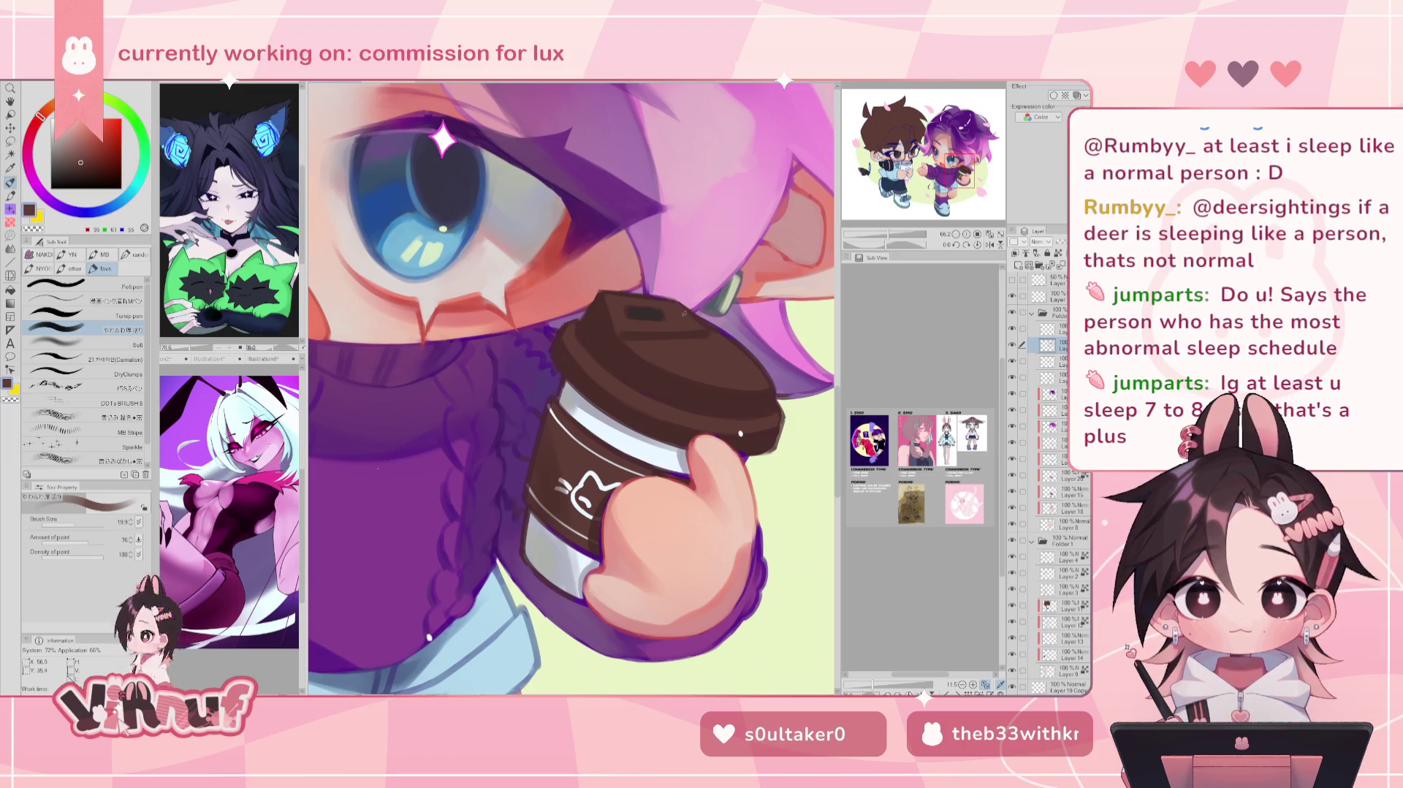
key(h)
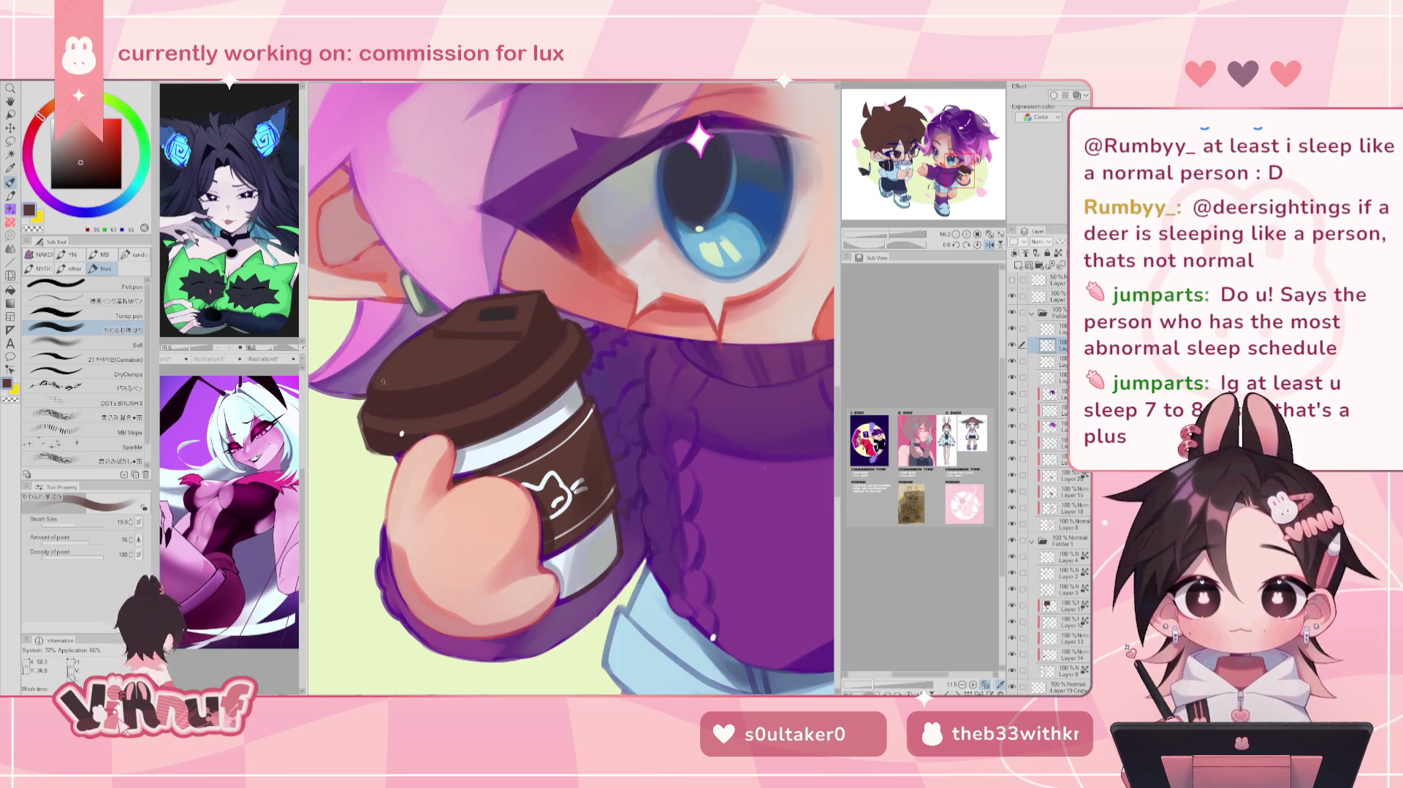
key(h)
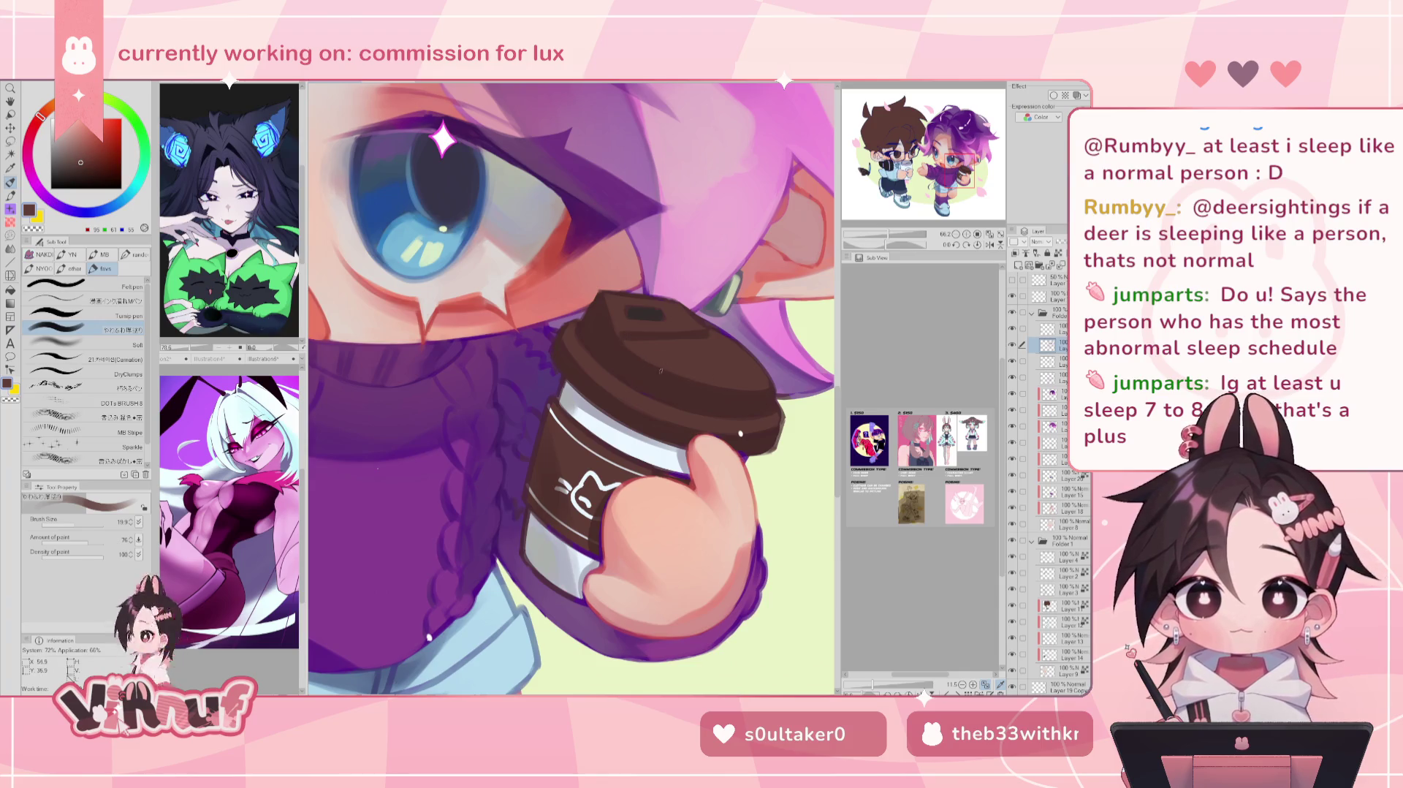
key(h)
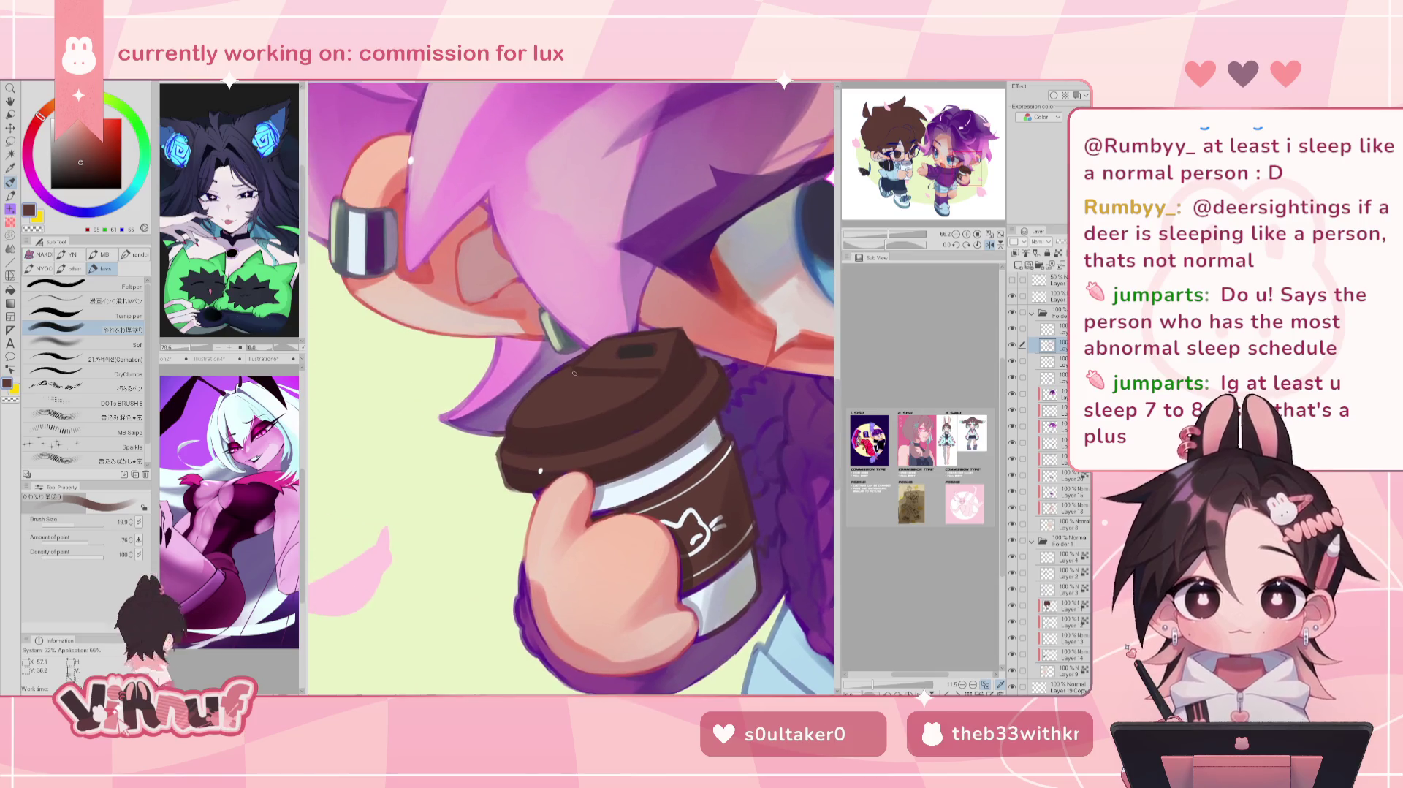
Step: Darken the cup's lower edge with sampled lid browns, then reset the view rotation
drag(703, 436, 591, 438)
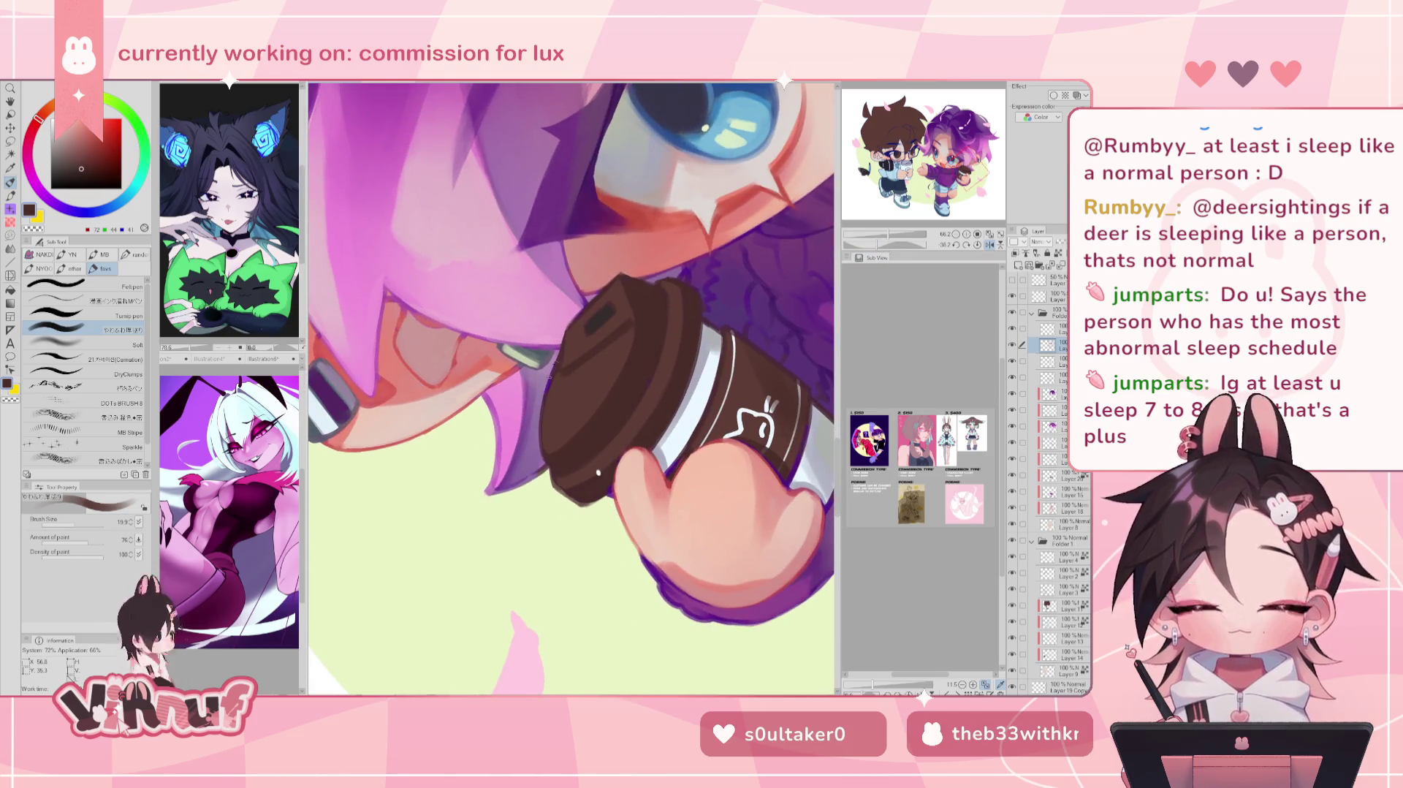
alt+click(546, 404)
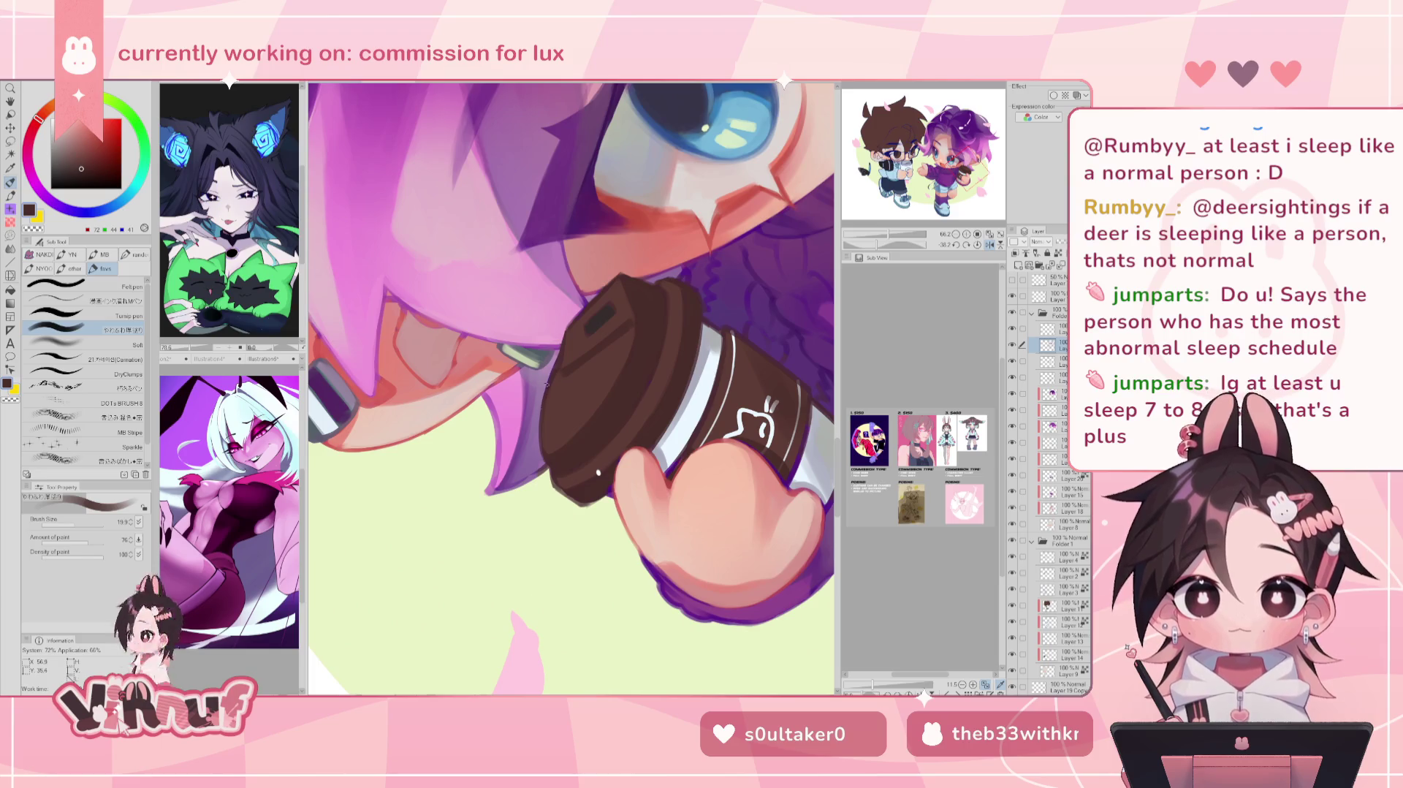
alt+click(564, 379)
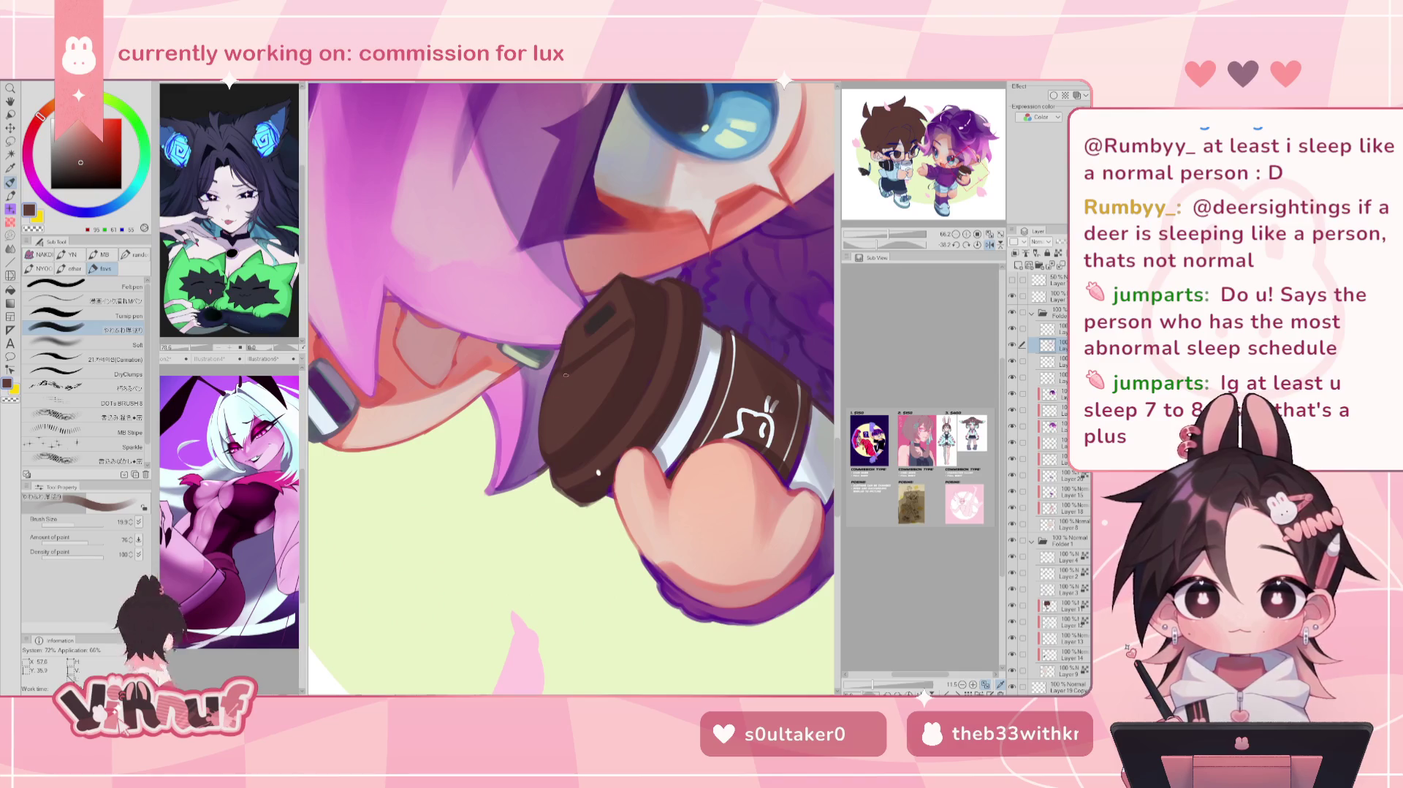
drag(554, 468, 573, 501)
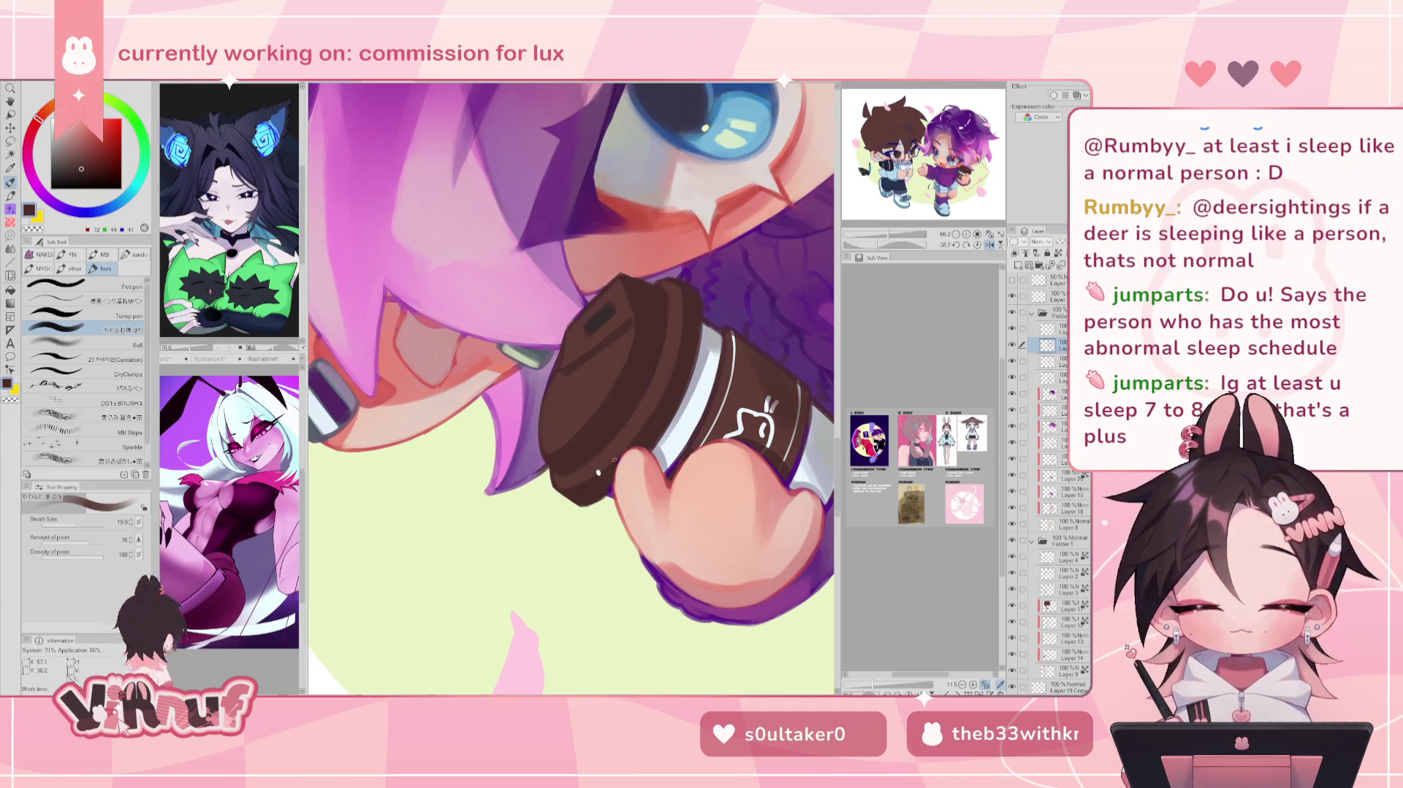
key(h)
click(979, 245)
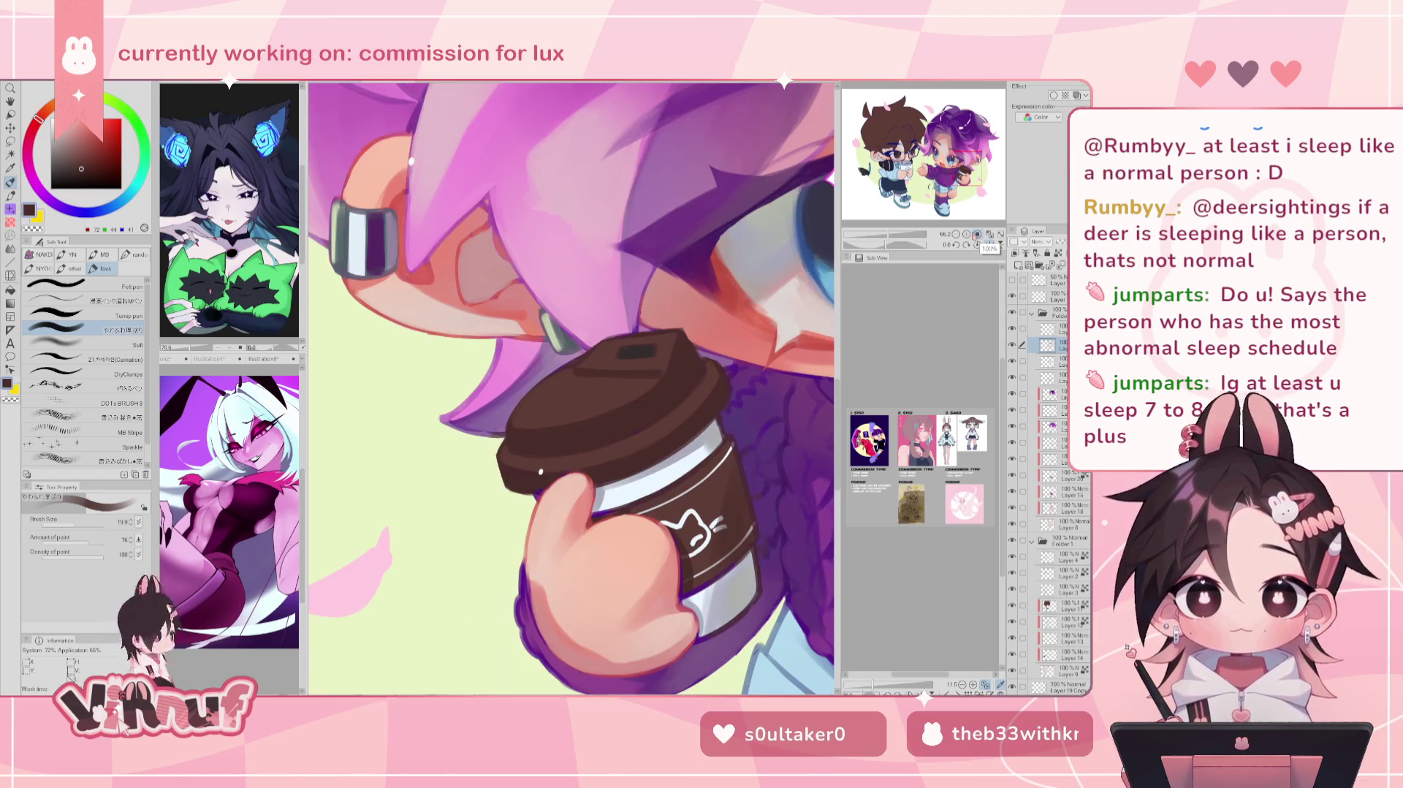
Step: Sample cup colours (pale lavender, browns, grey-cyan) and the hand's peach skin tone
alt+click(619, 492)
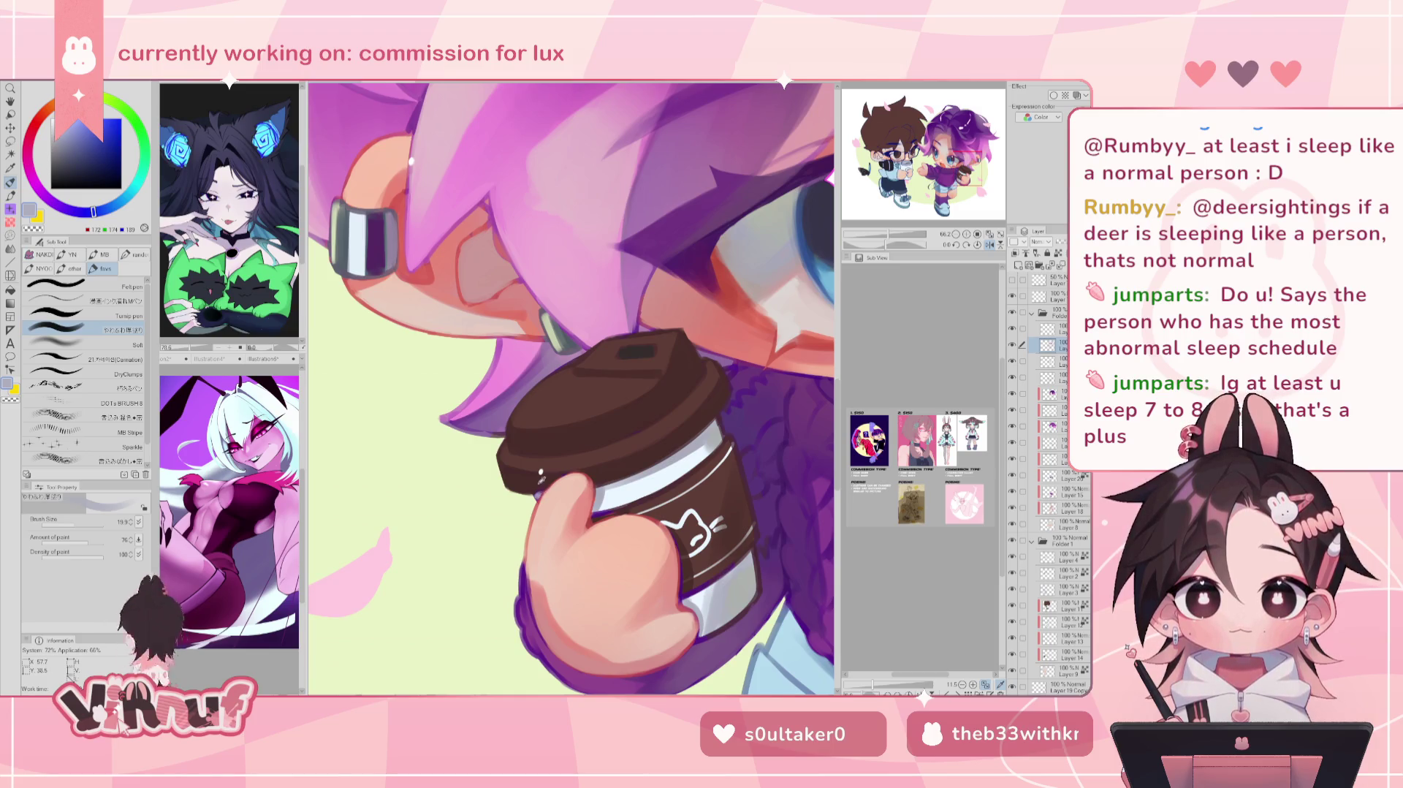
alt+click(542, 484)
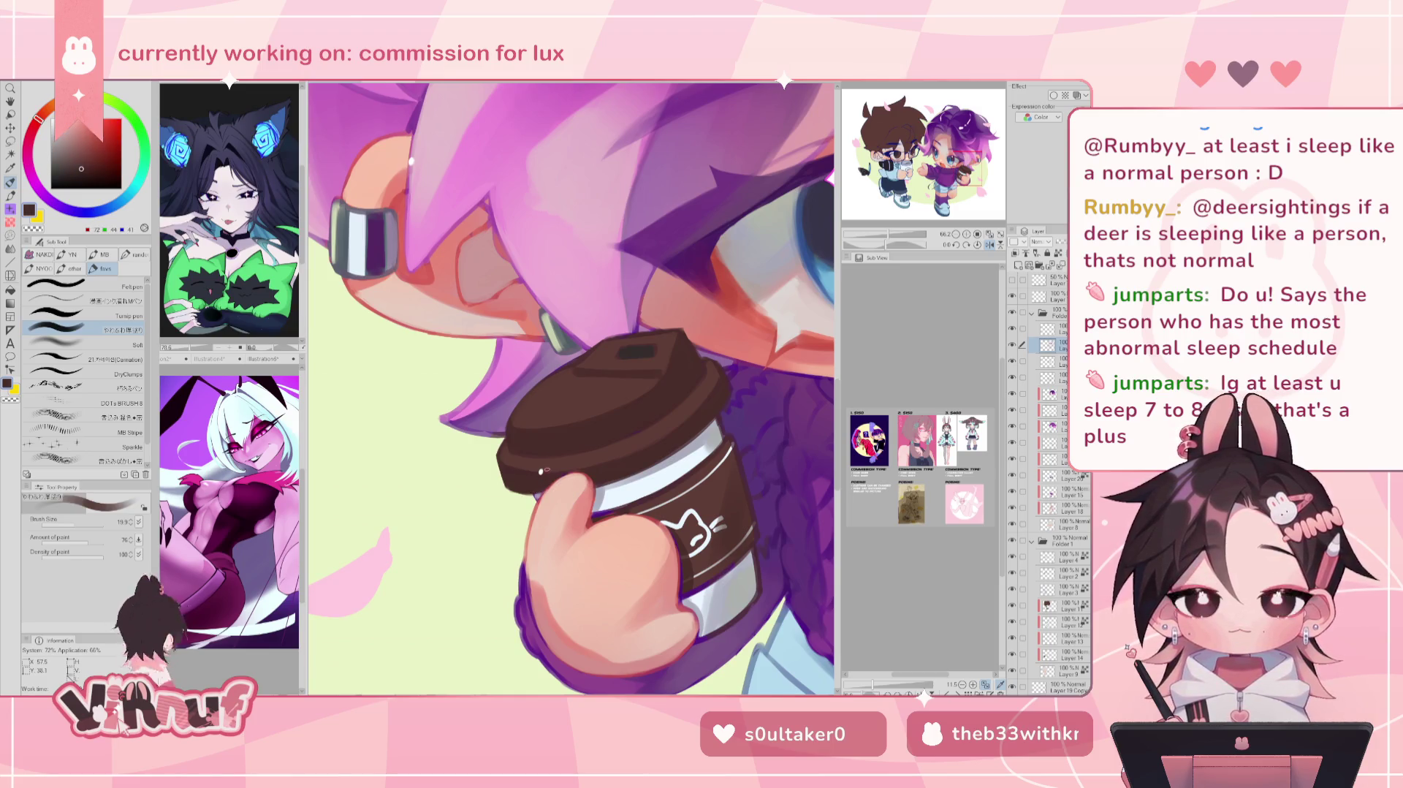
key(h)
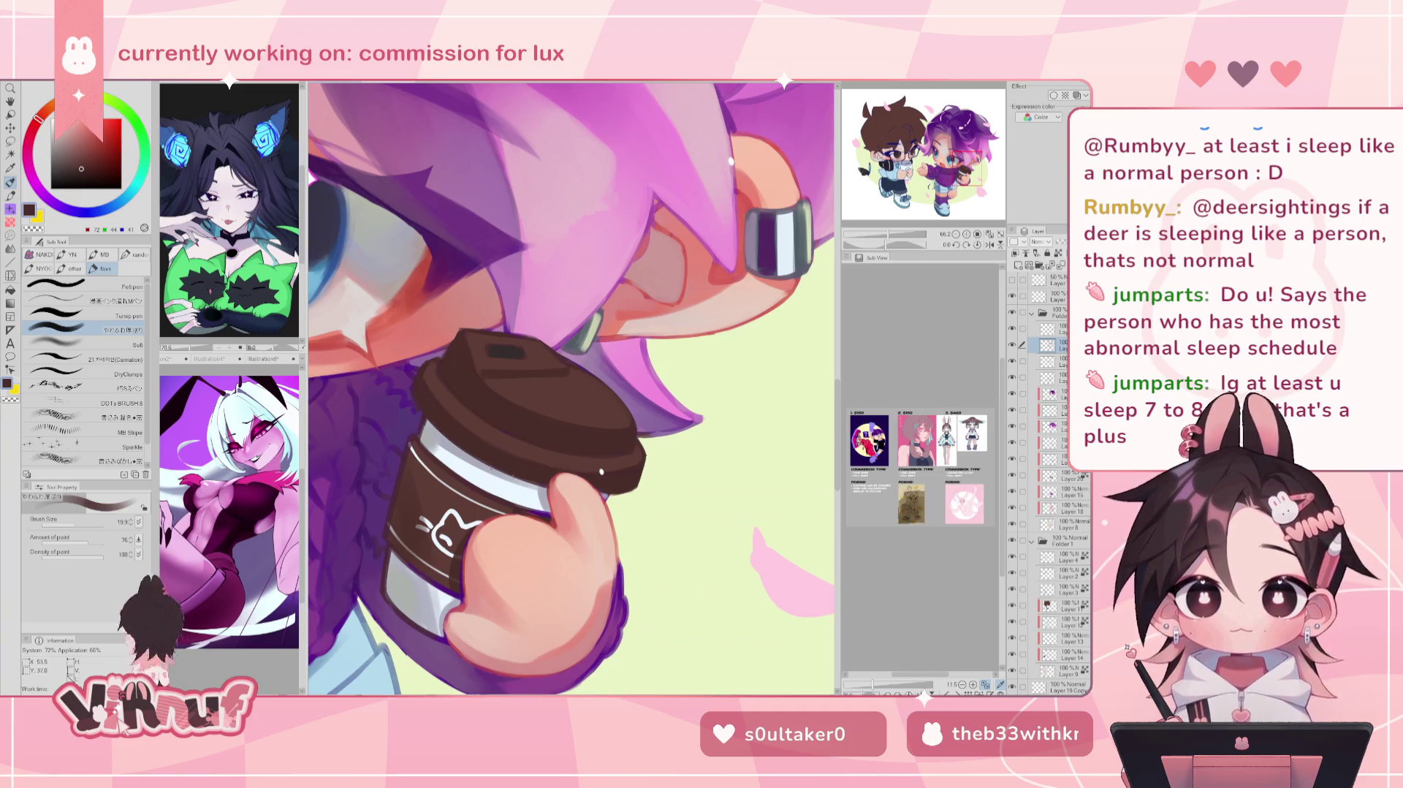
alt+click(509, 451)
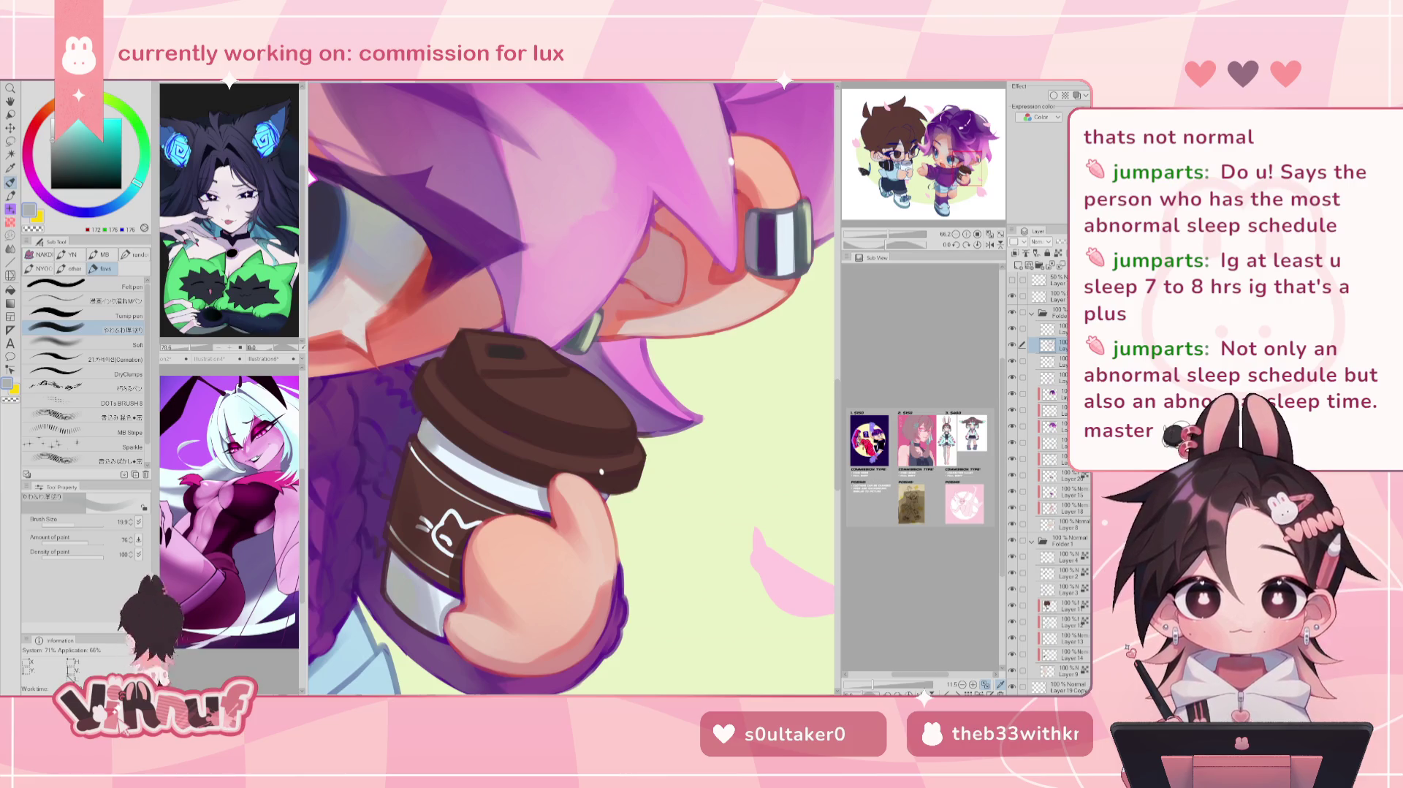
alt+click(429, 428)
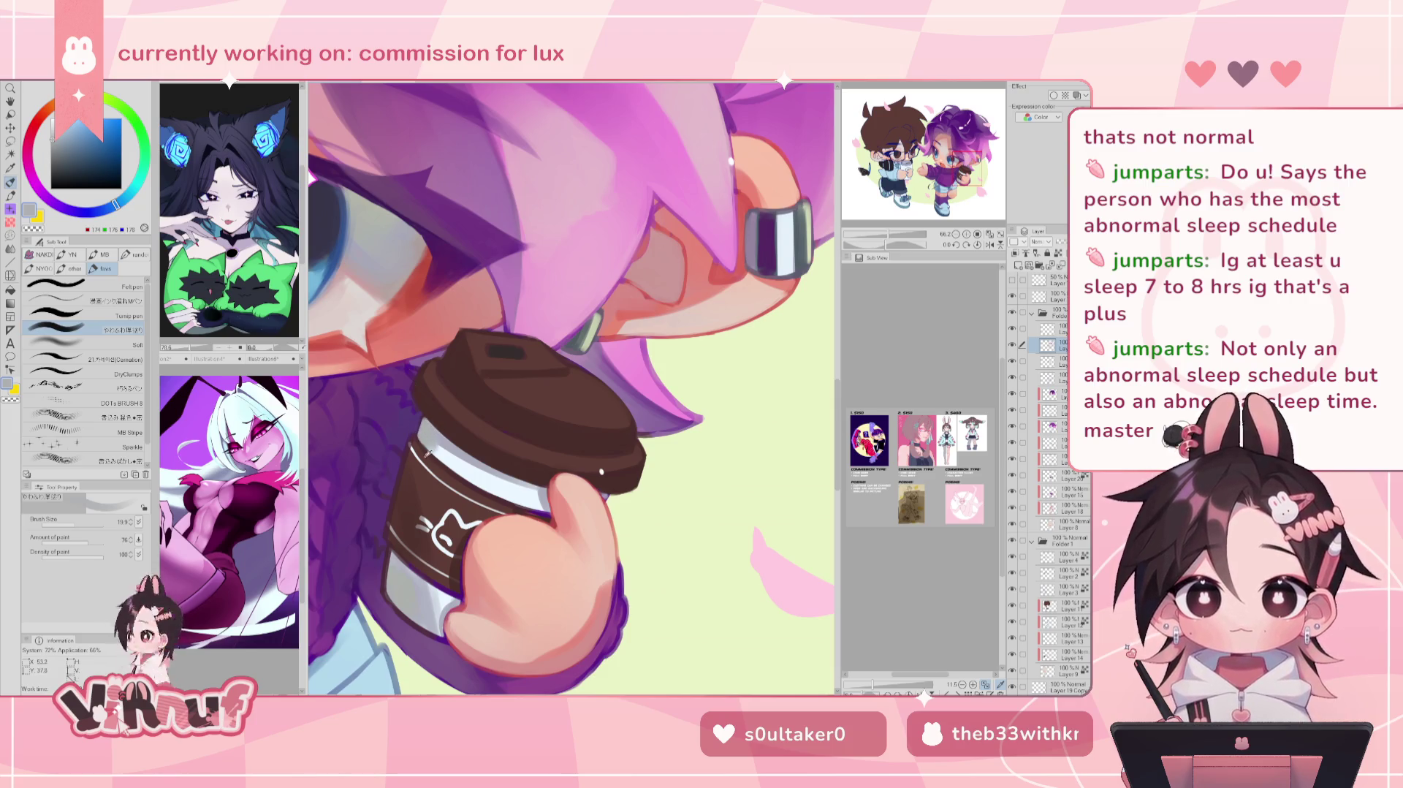
alt+click(416, 430)
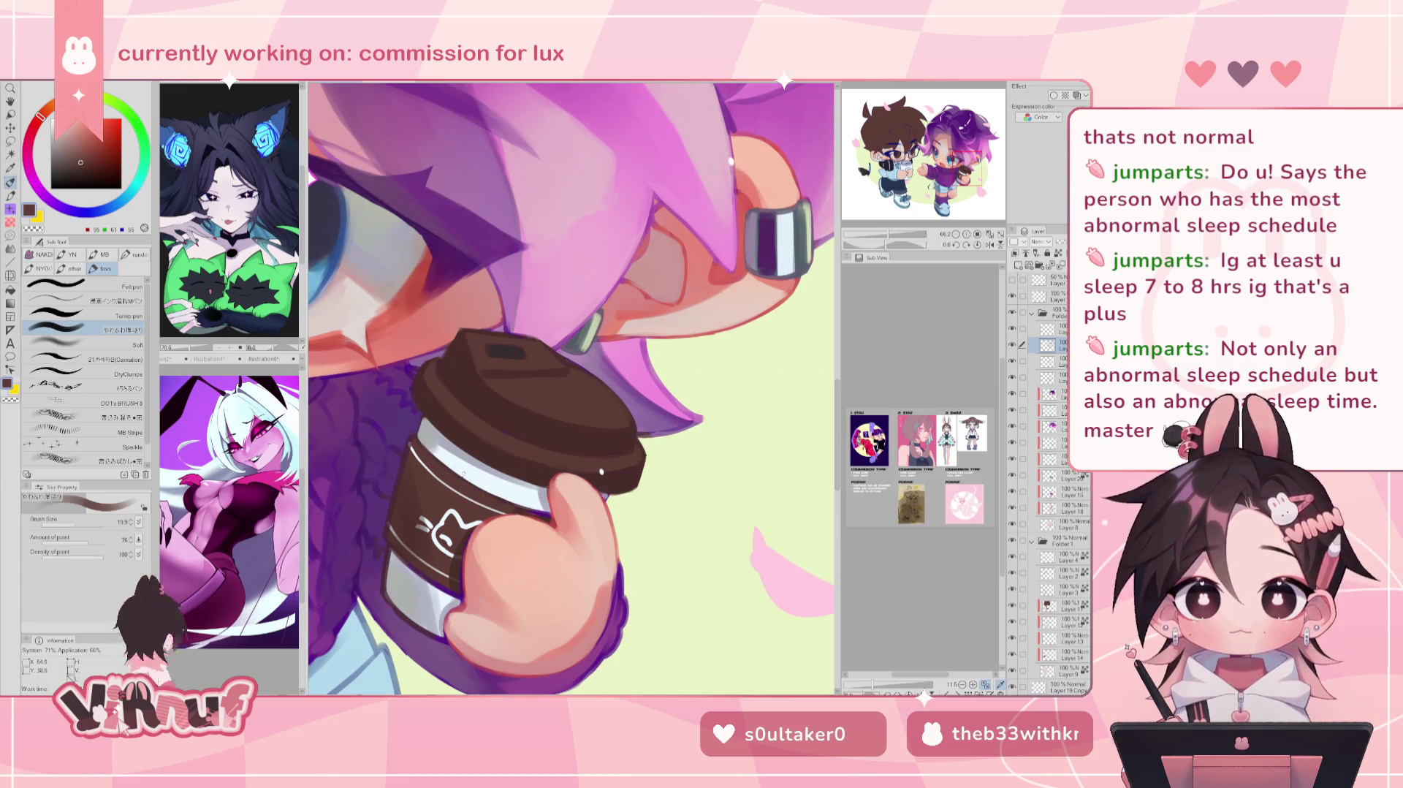
alt+click(545, 508)
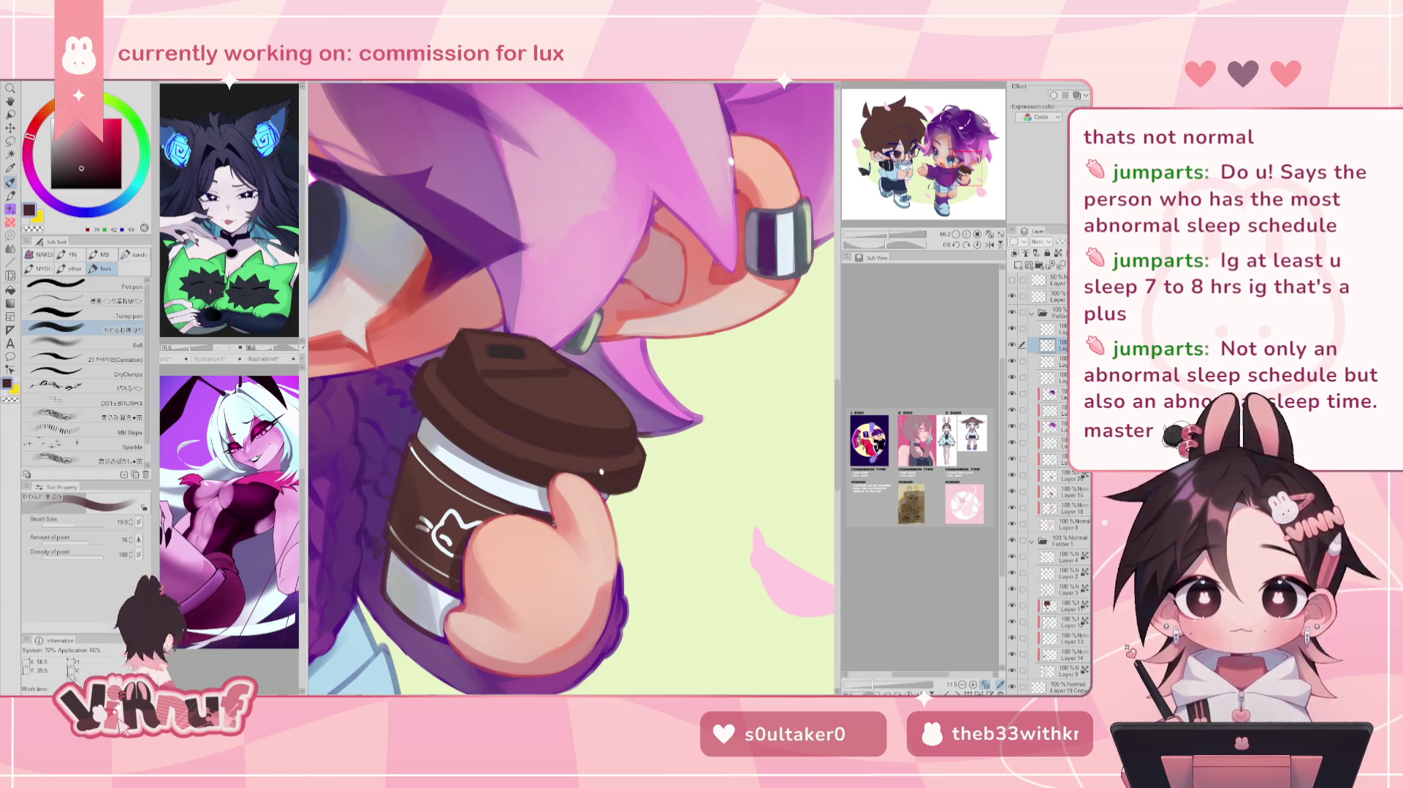
alt+click(521, 512)
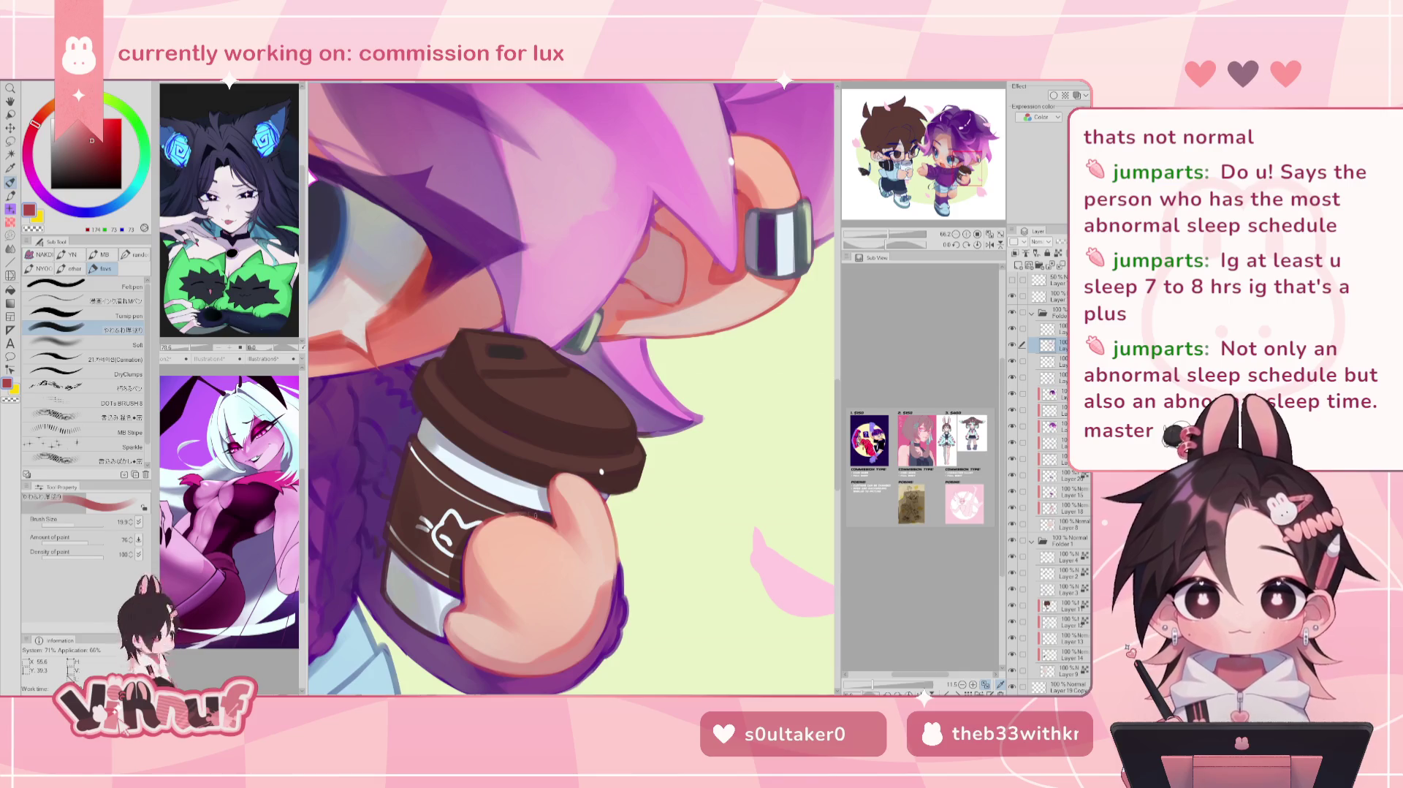
alt+click(526, 516)
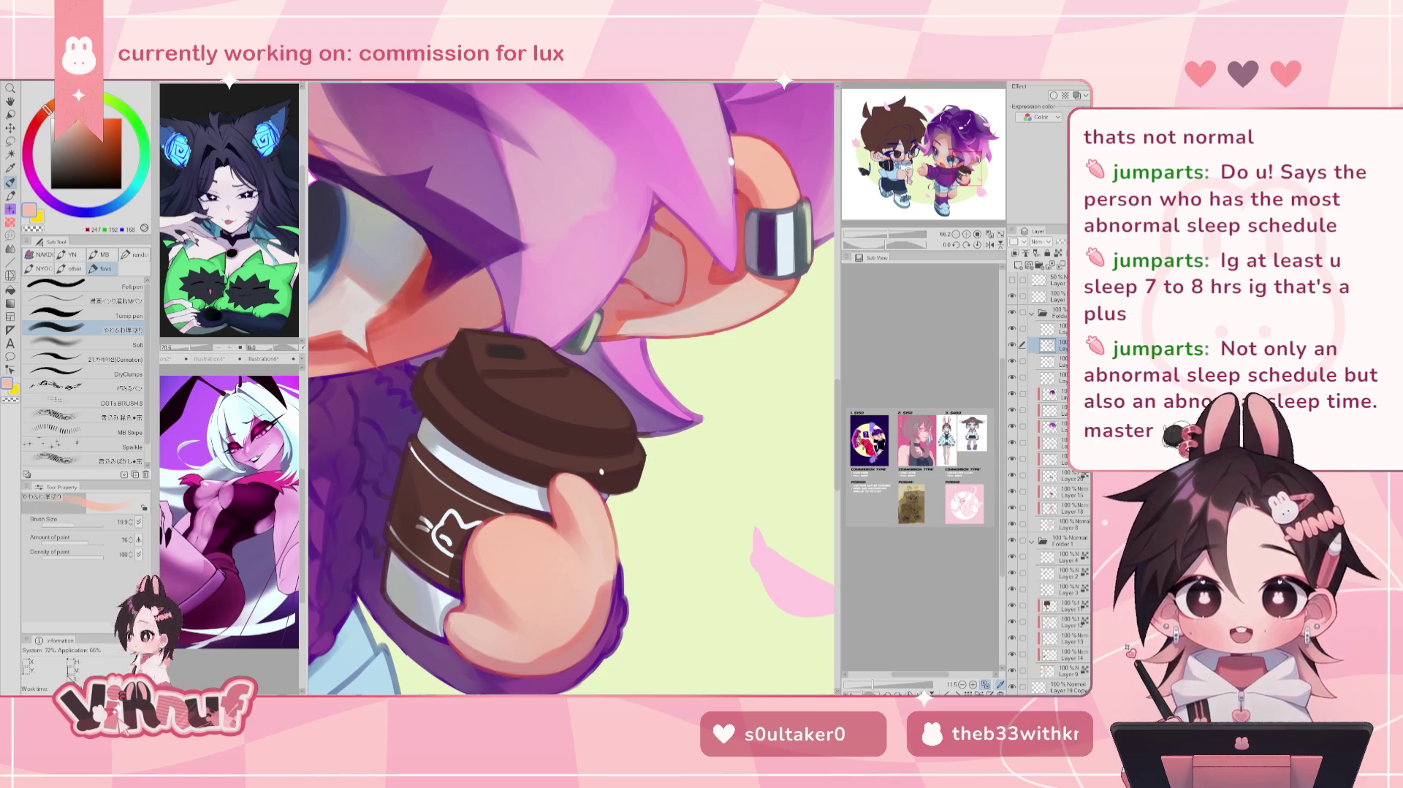
Step: Switch between DryClumps and soft brushes with dark red and peach, then re-centre upright on the cup
scroll(637, 516, up, 1)
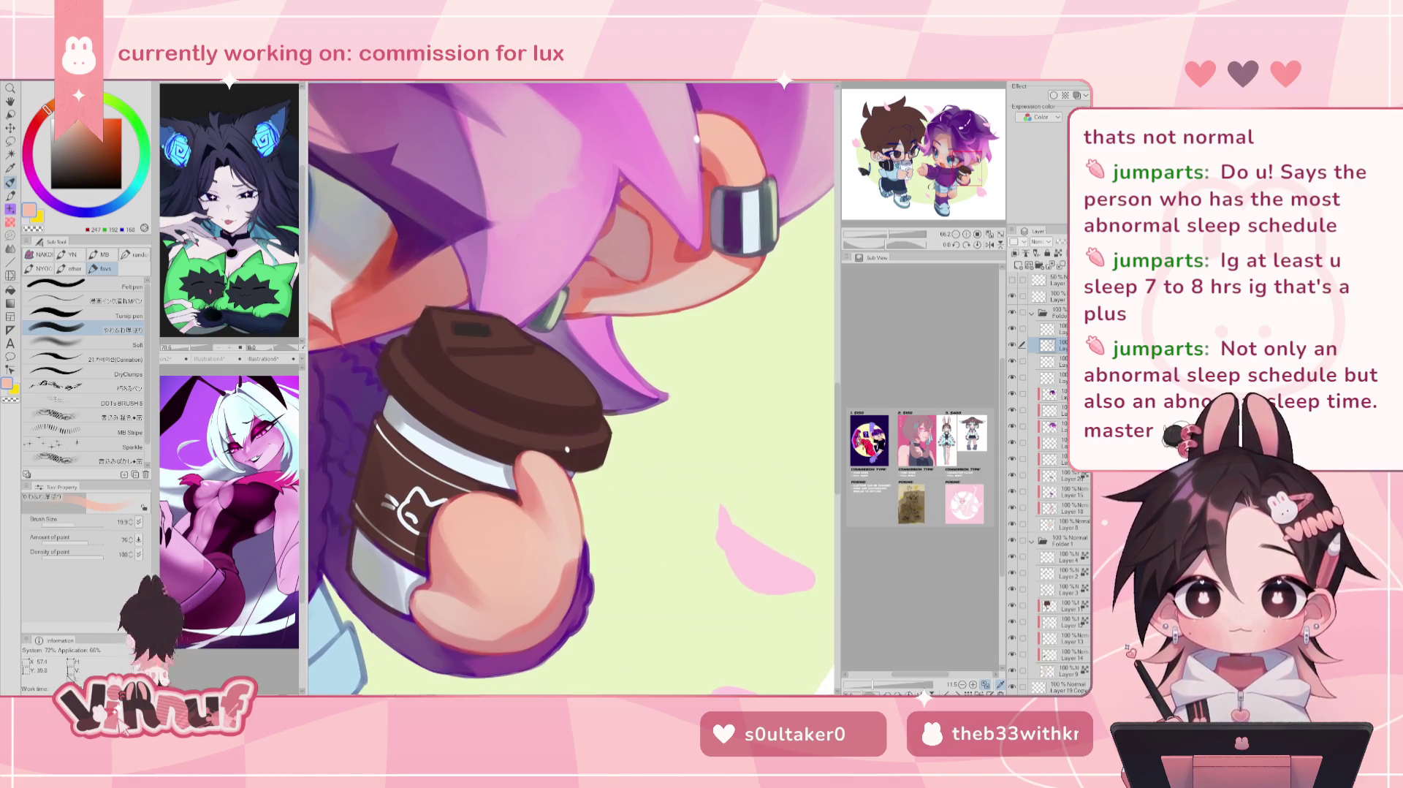
mouse_move(637, 516)
mouse_down()
mouse_move(585, 439)
mouse_move(607, 453)
mouse_up()
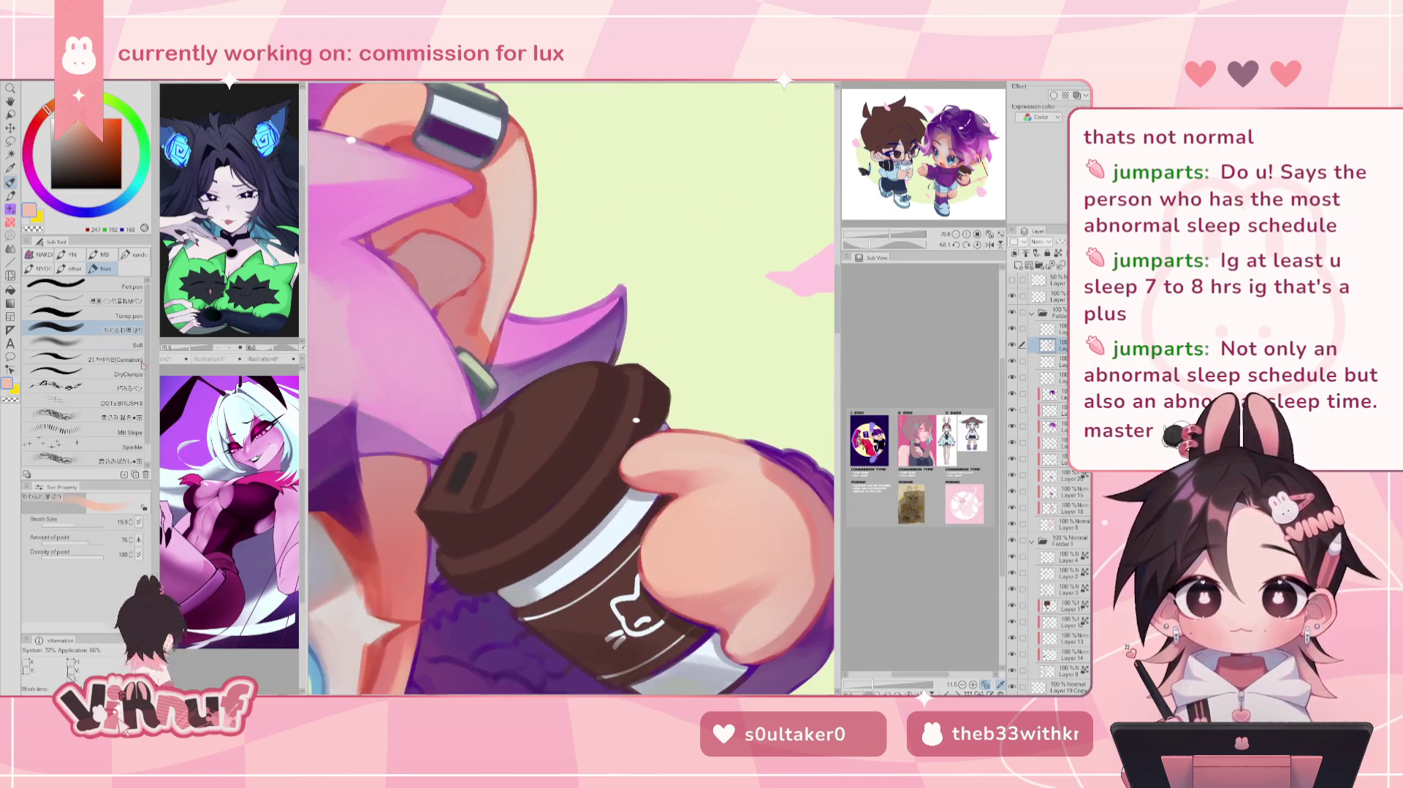
click(124, 373)
alt+click(646, 538)
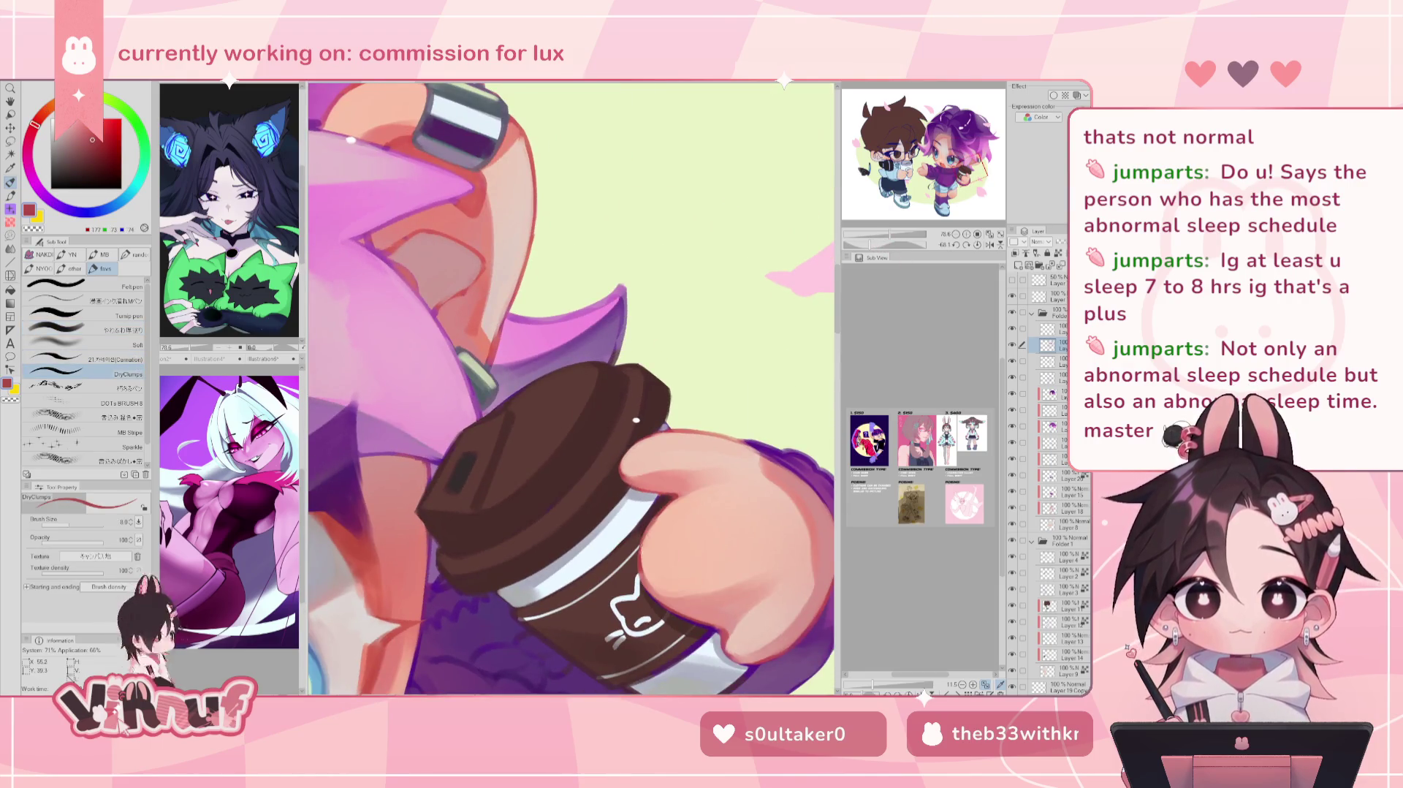
alt+click(636, 421)
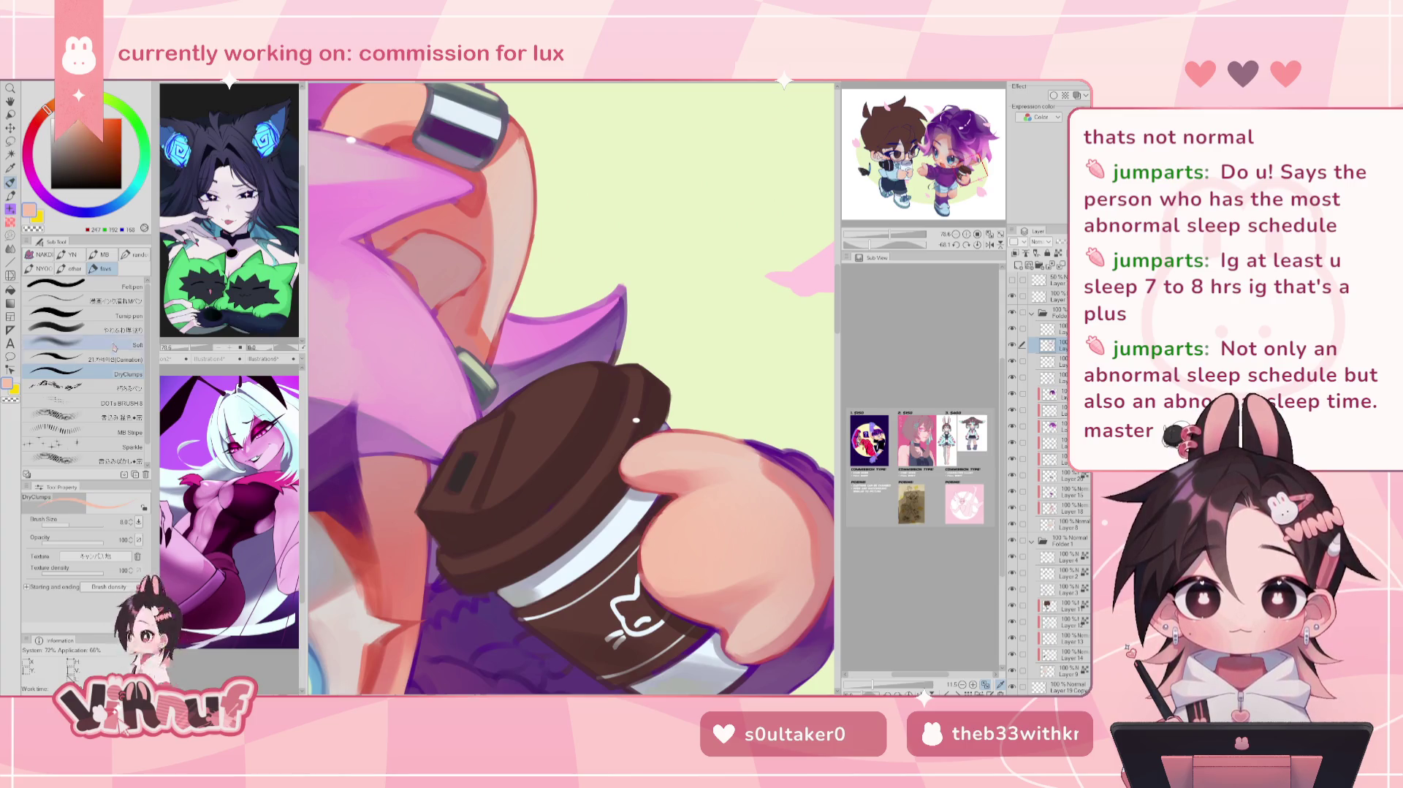
click(80, 330)
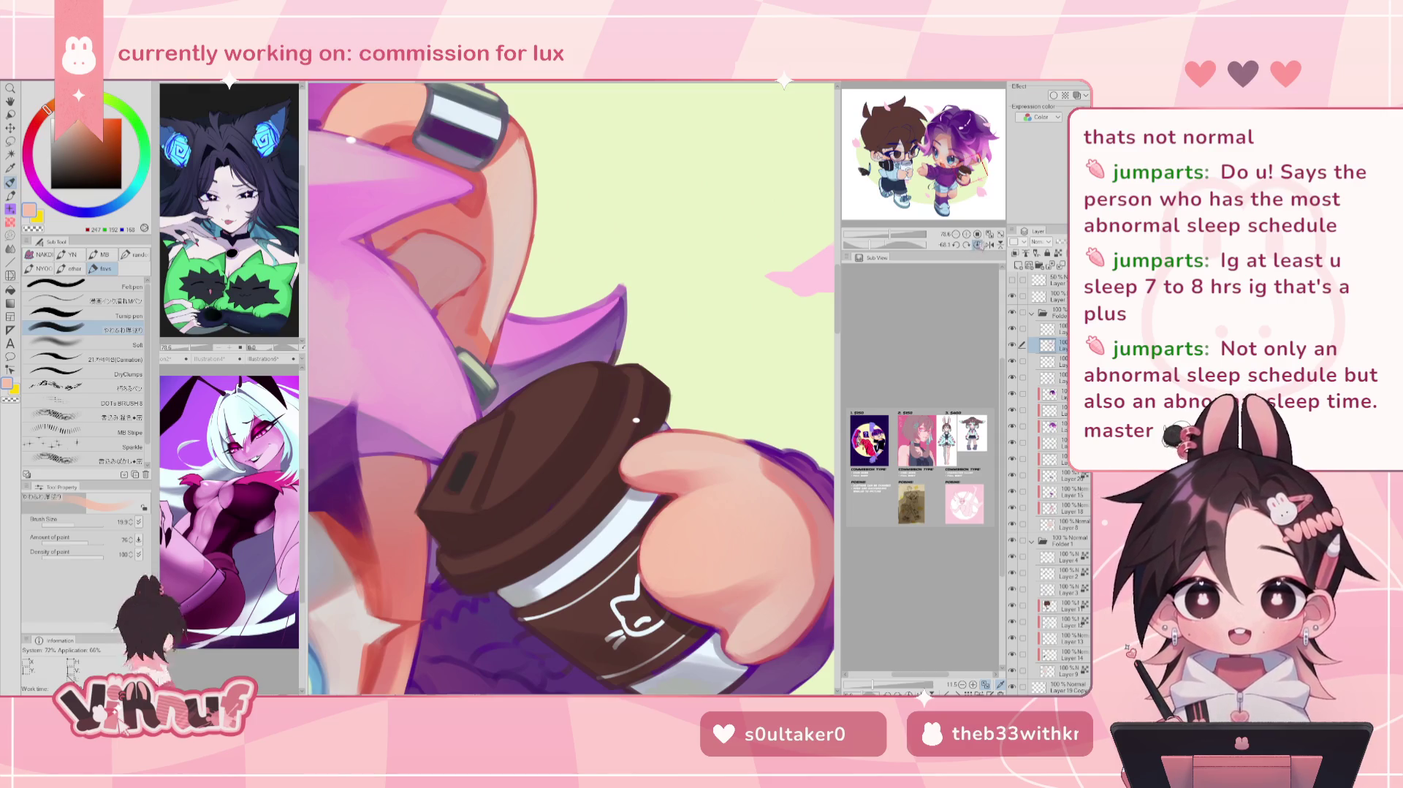
click(977, 246)
drag(373, 371, 442, 303)
Step: Sample the cup's browns and pick a bluish grey for the cup's band
alt+click(394, 438)
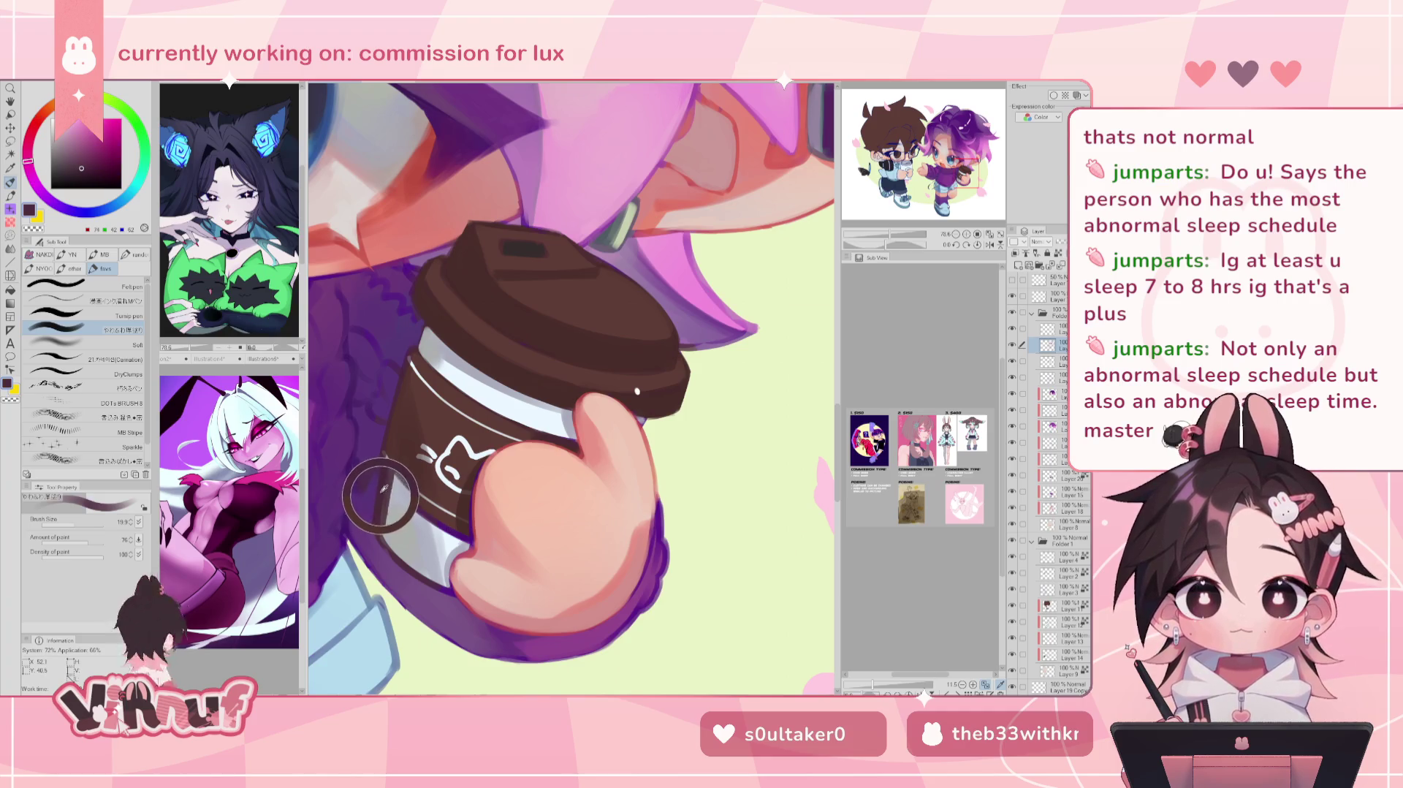
alt+click(412, 503)
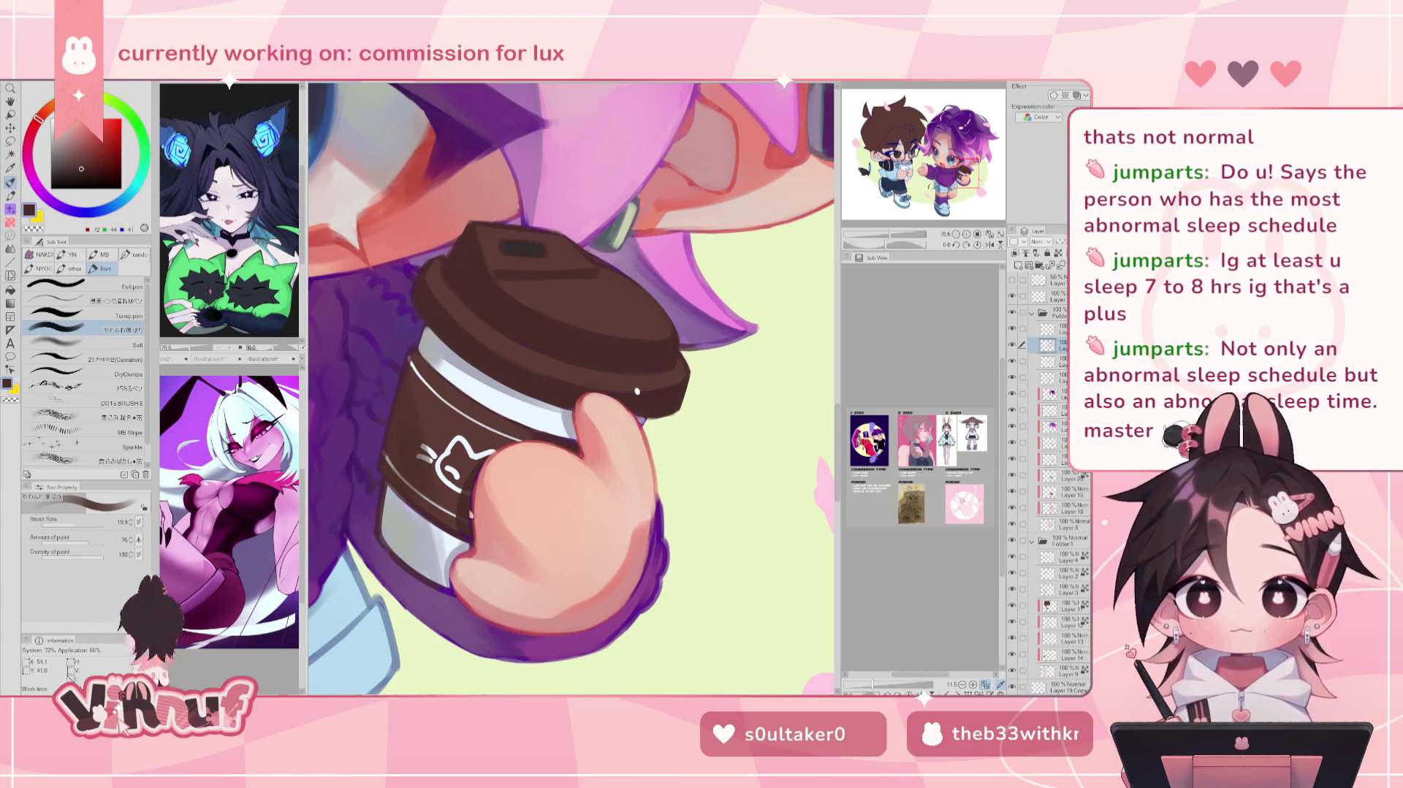
alt+click(426, 509)
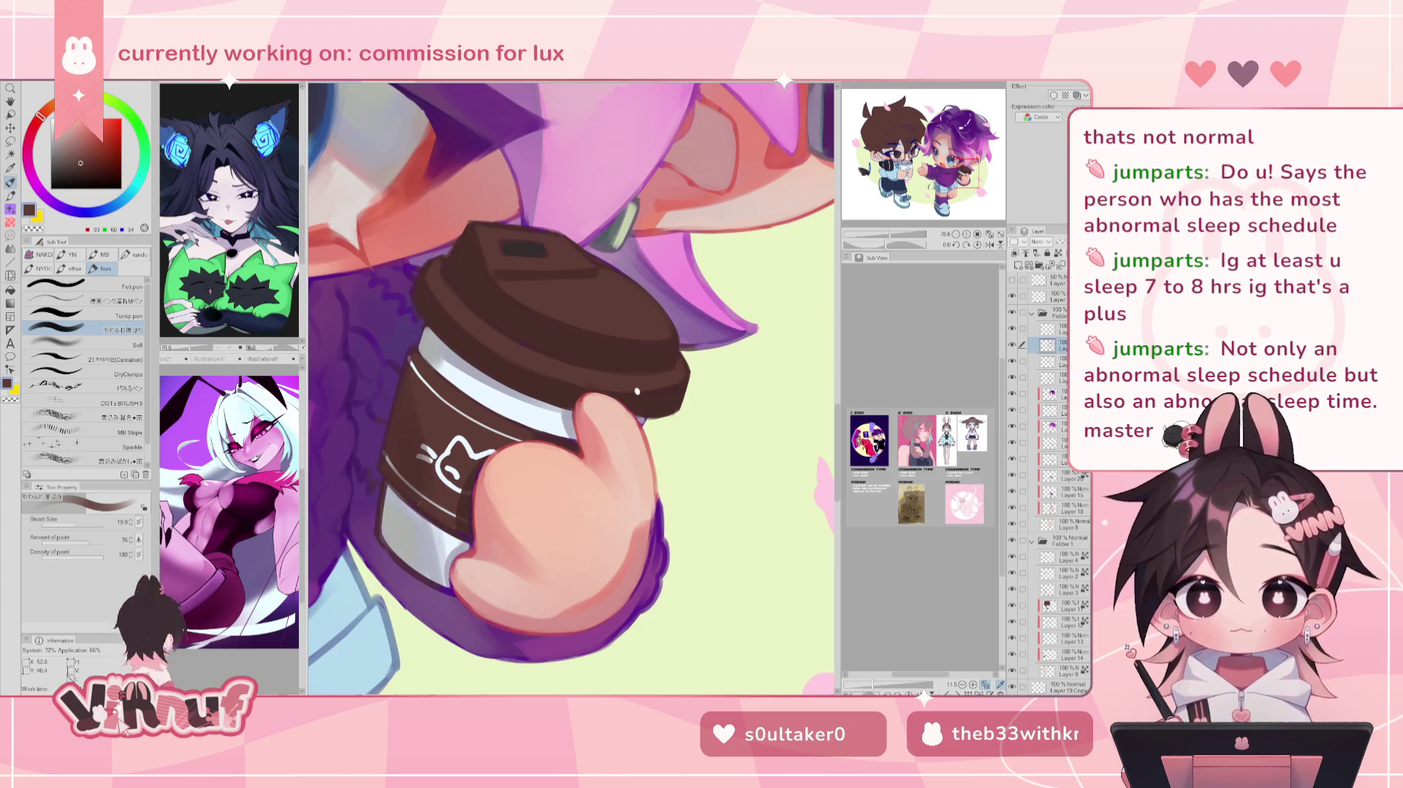
alt+click(392, 520)
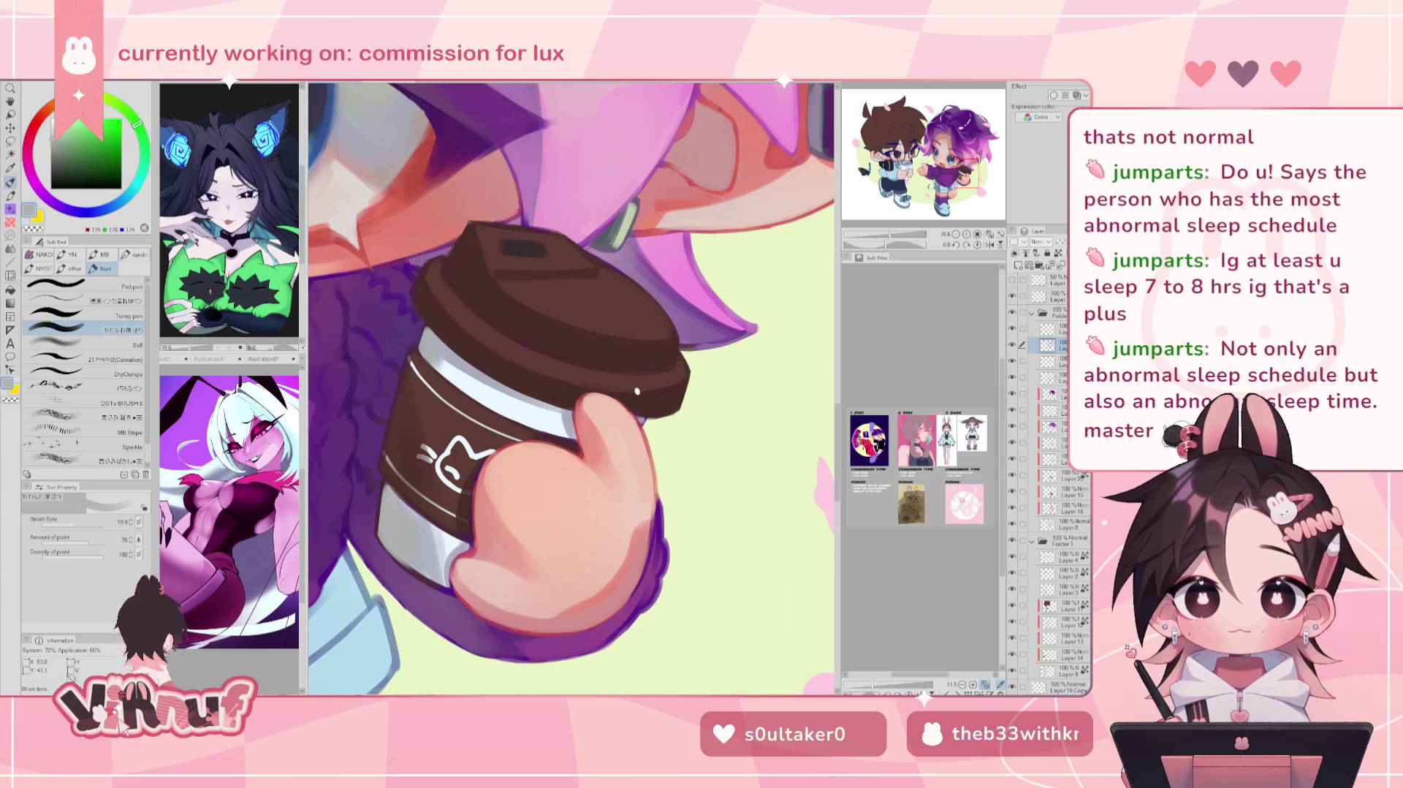
alt+click(422, 564)
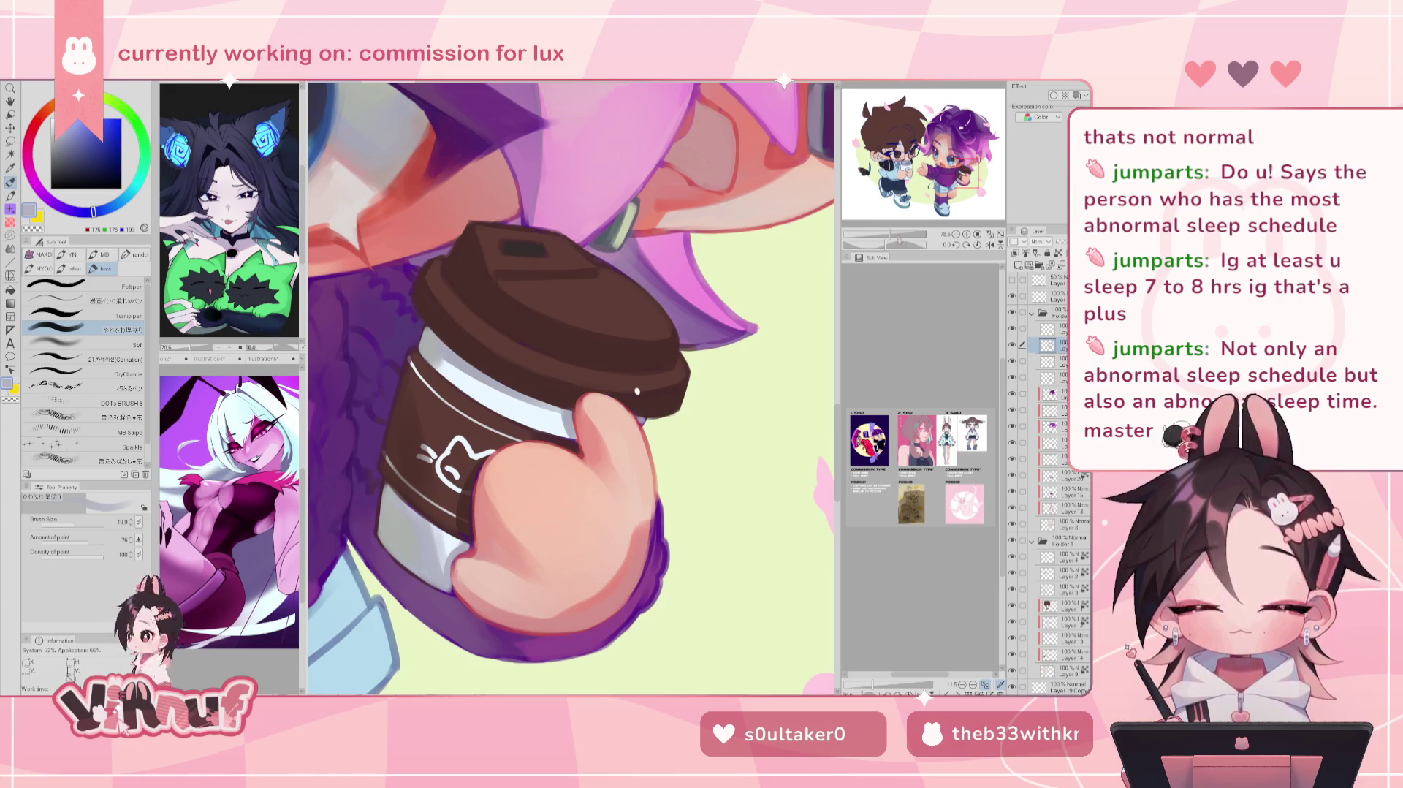
Step: Bring both chibis into view and set up the Carnation brush at size 103.9 on a mirrored, rotated canvas
scroll(638, 392, down, 3)
scroll(637, 391, down, 3)
mouse_move(512, 388)
mouse_down()
mouse_move(731, 387)
mouse_move(650, 372)
mouse_up()
scroll(565, 352, up, 1)
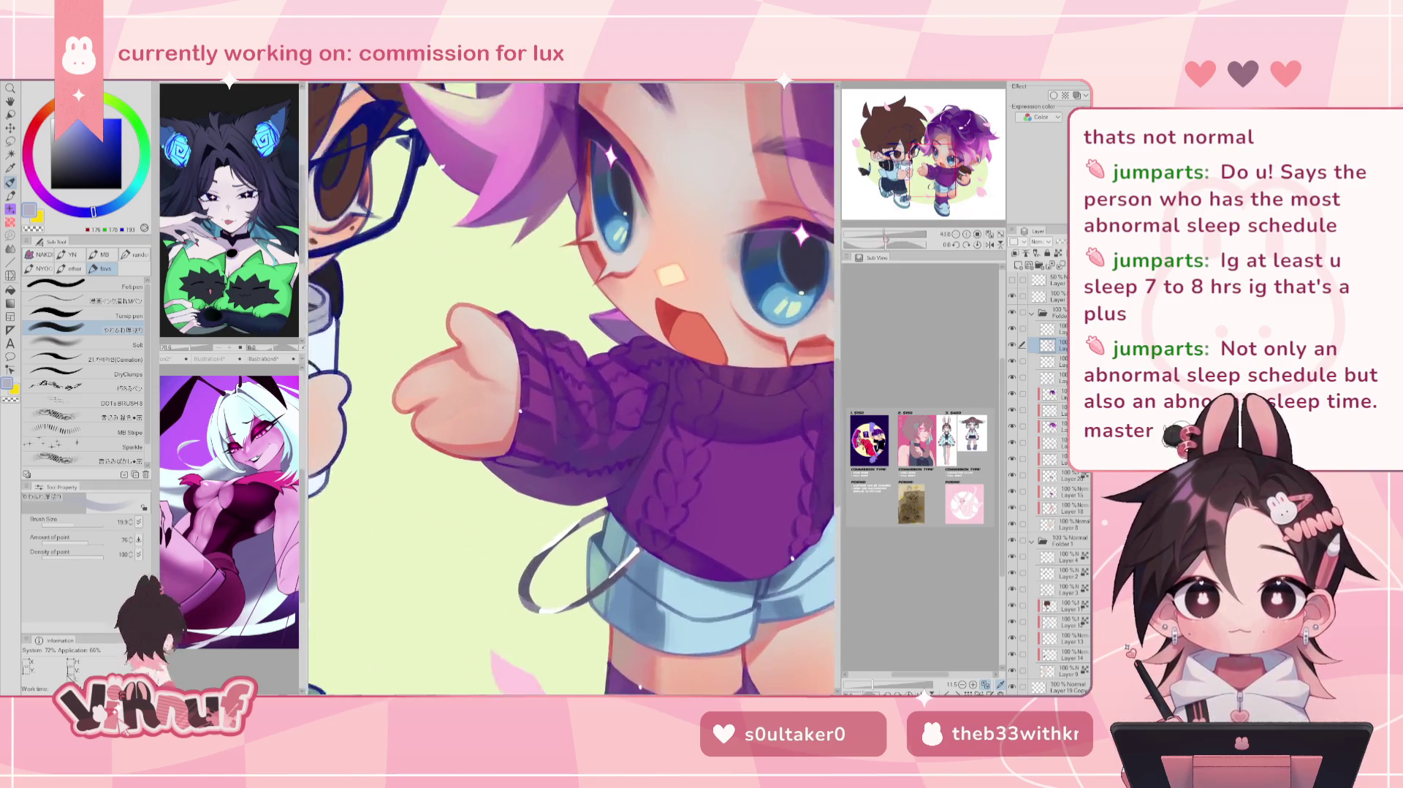
scroll(565, 352, up, 1)
scroll(565, 351, up, 1)
scroll(565, 351, up, 1)
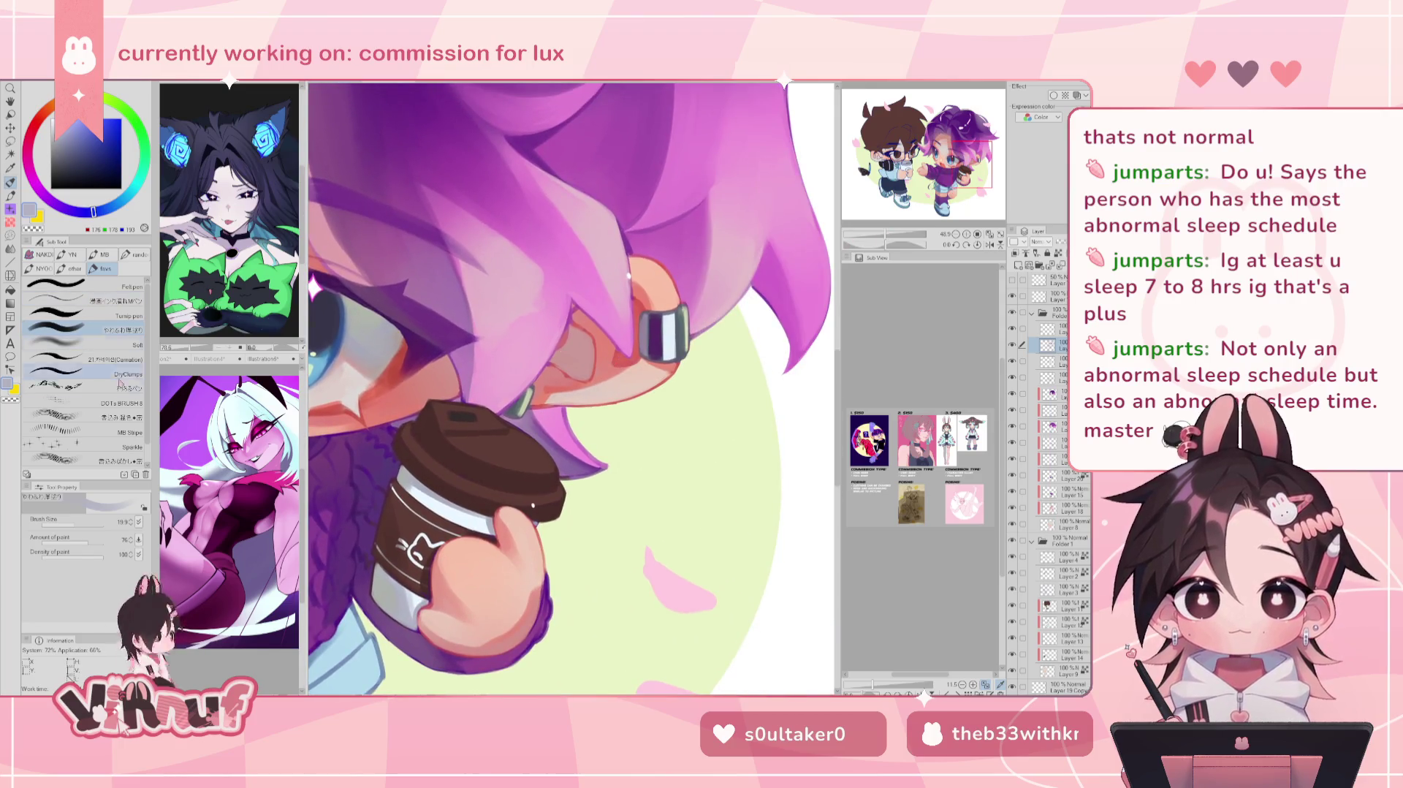
click(126, 358)
key(h)
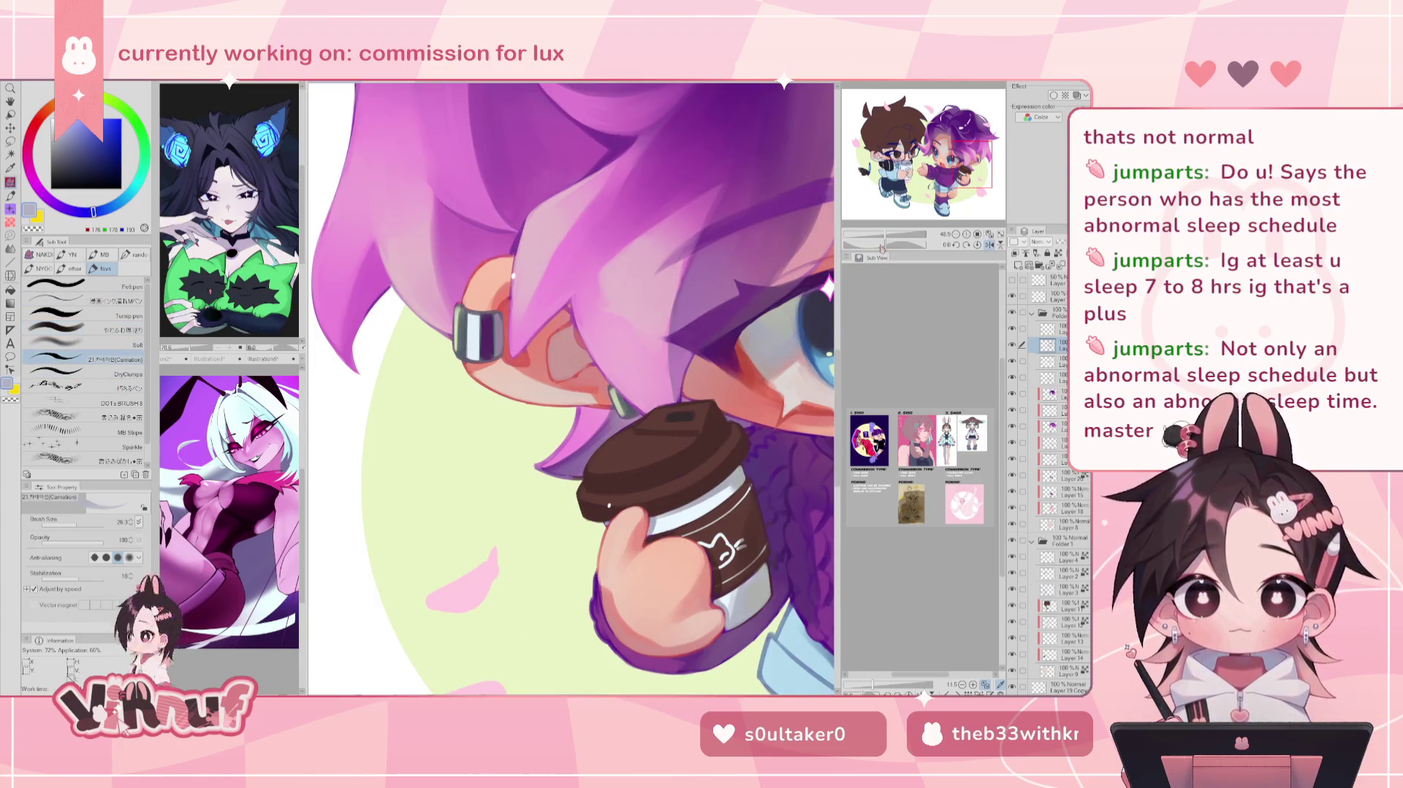
drag(827, 288, 720, 621)
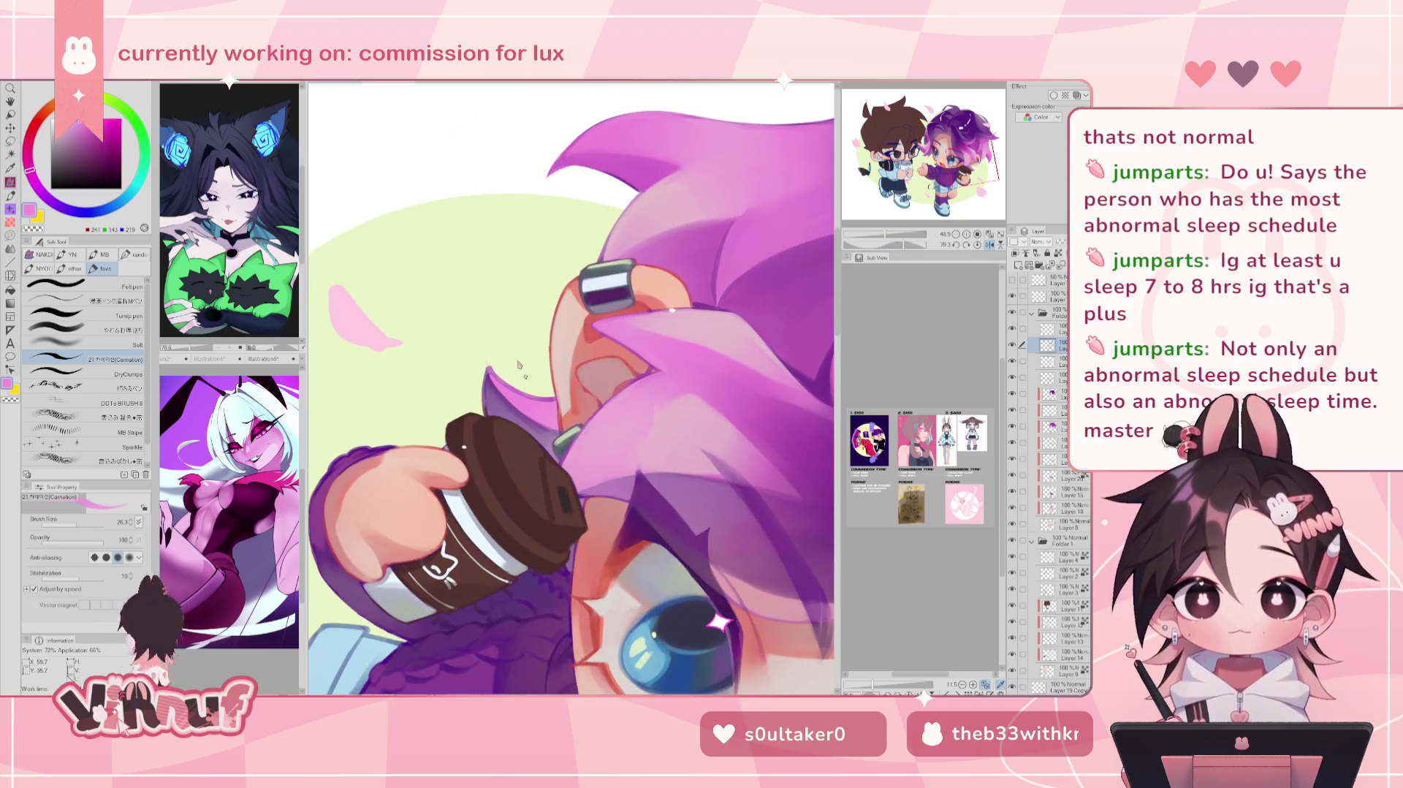
click(86, 522)
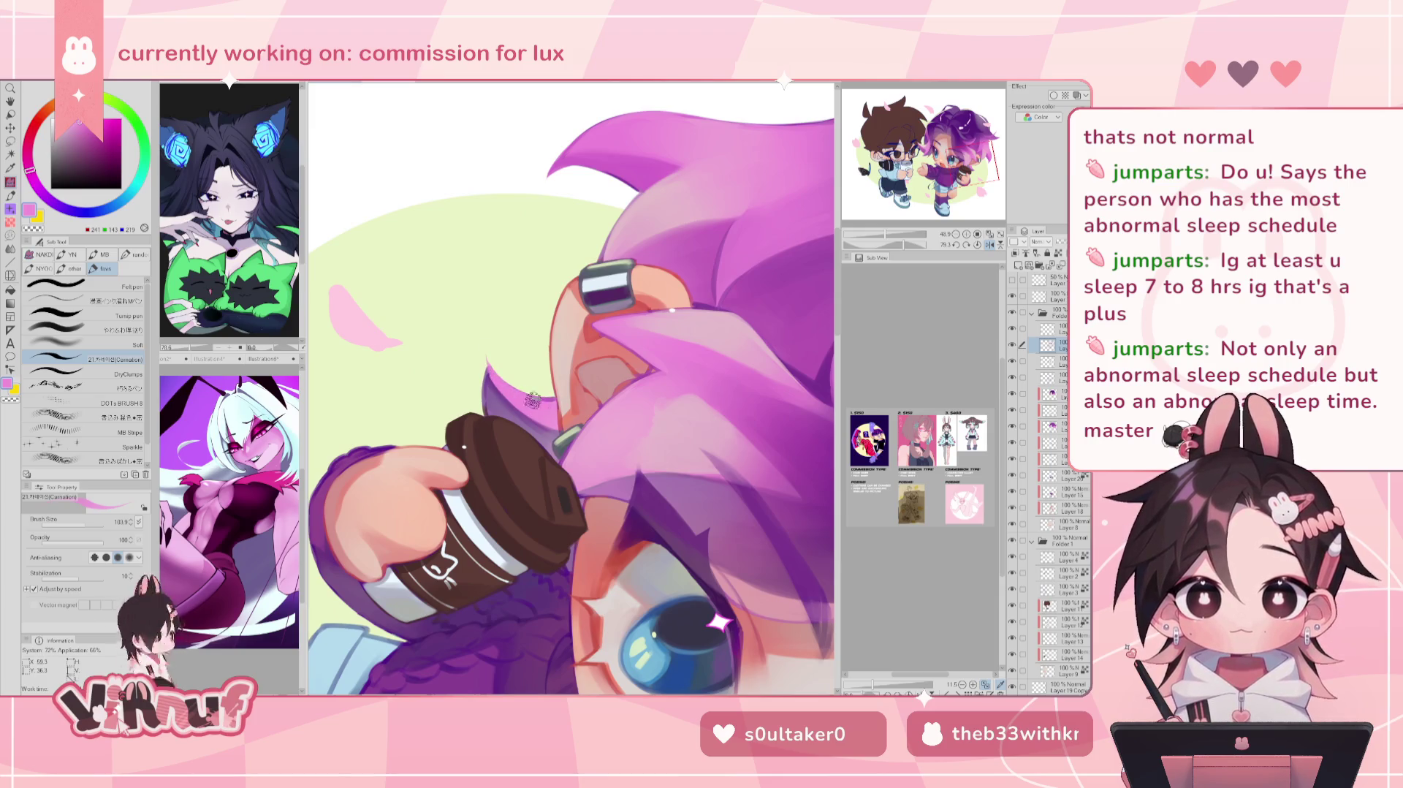
Step: Paint muted purple and pink touch-ups on the hair near the face and sleeve, then switch to eraser
alt+click(487, 382)
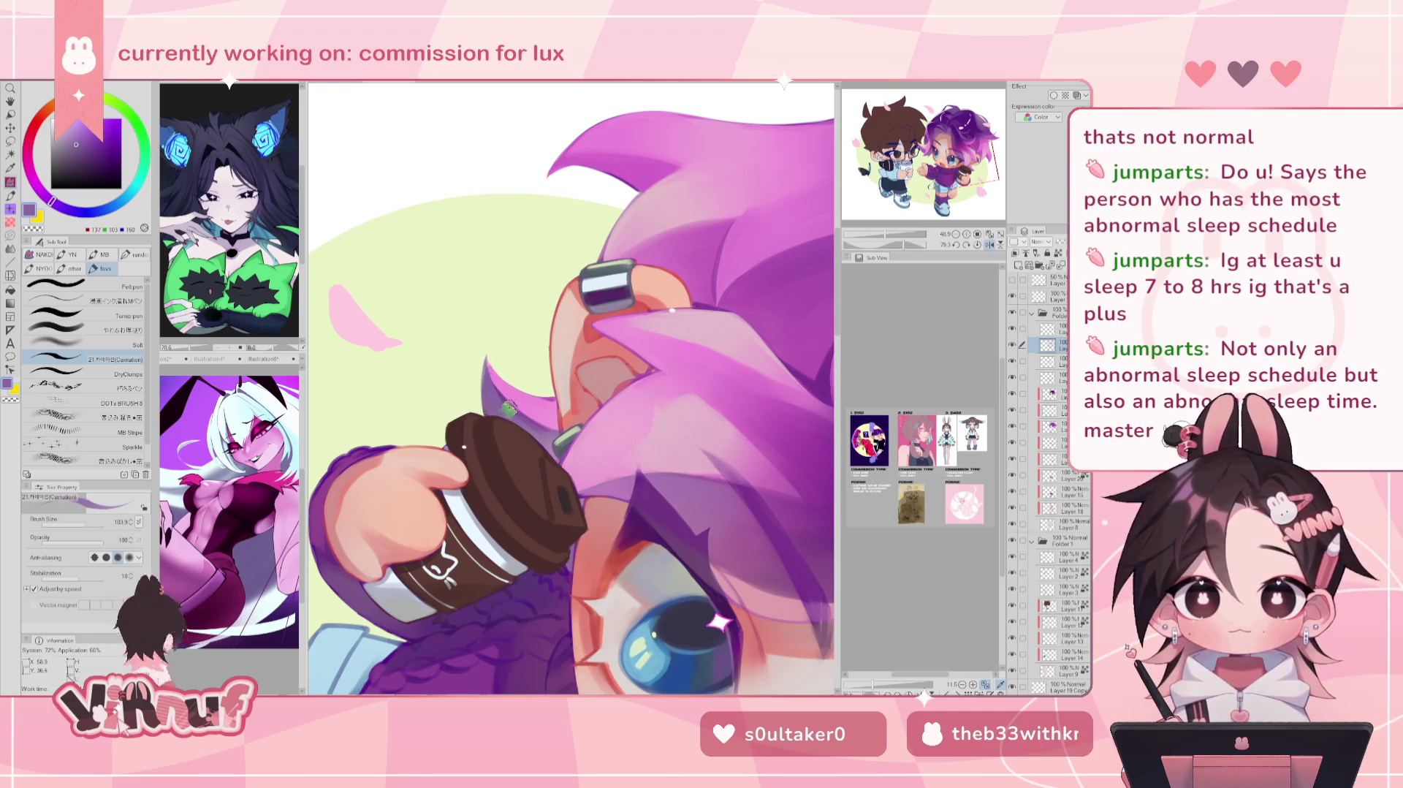
key(h)
drag(515, 340, 547, 375)
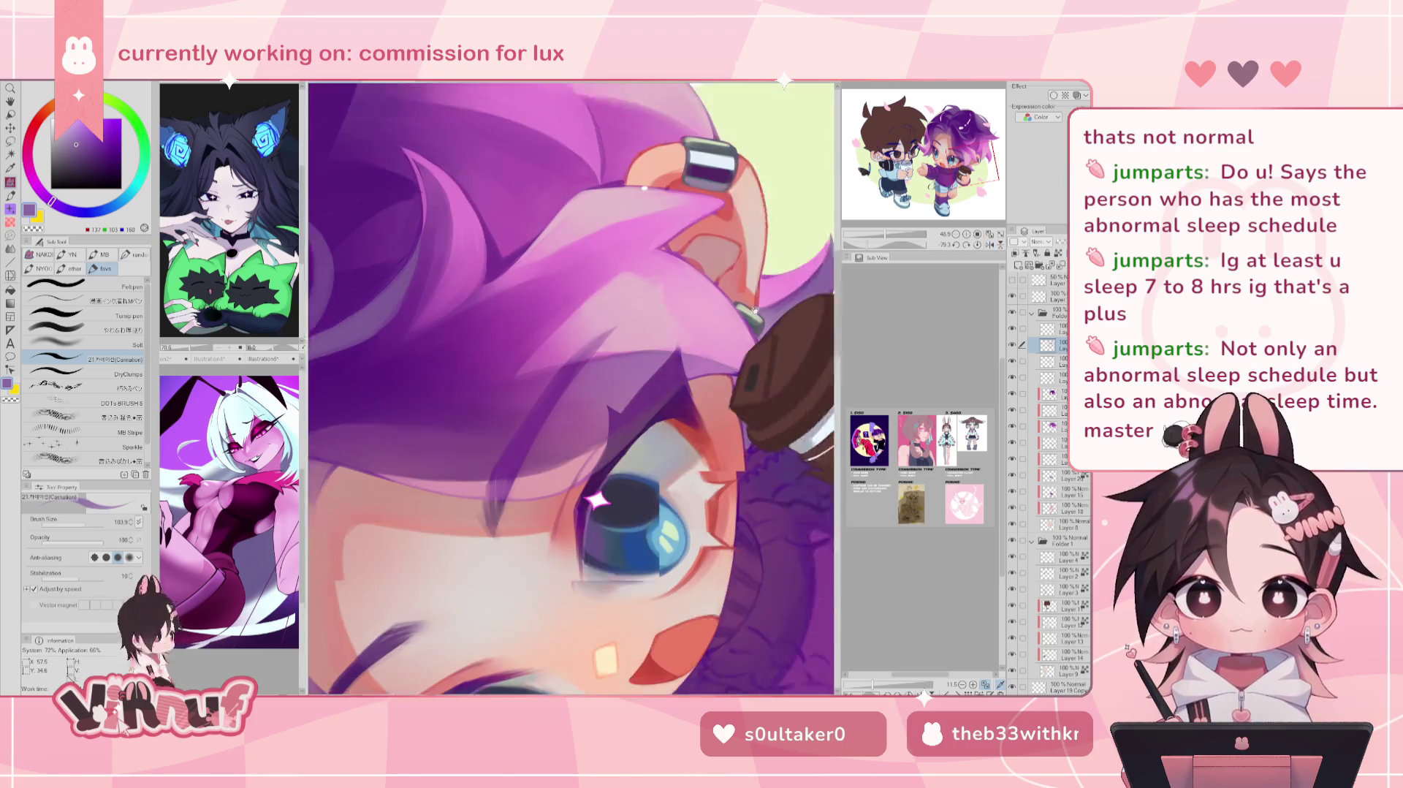
alt+click(534, 384)
key(h)
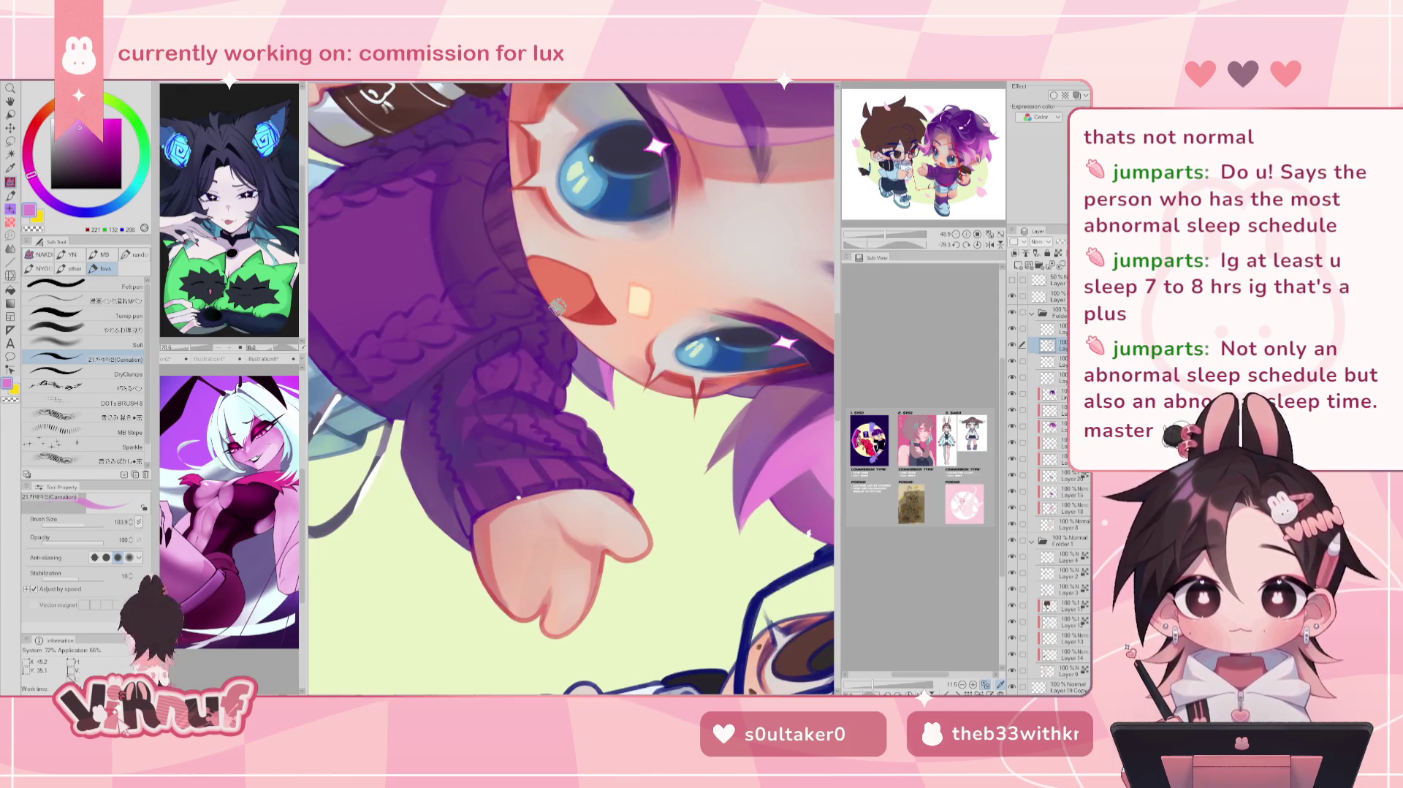
alt+click(557, 307)
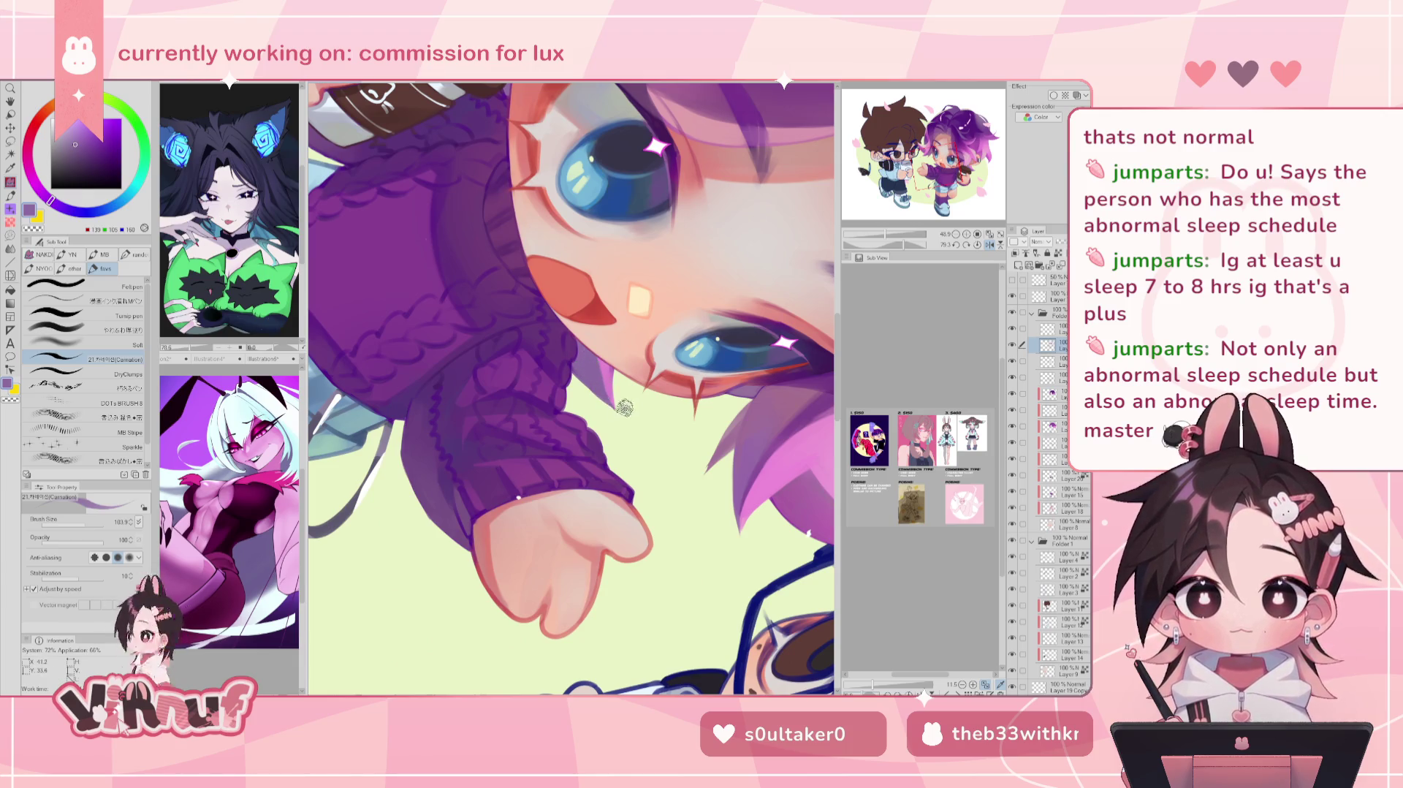
key(e)
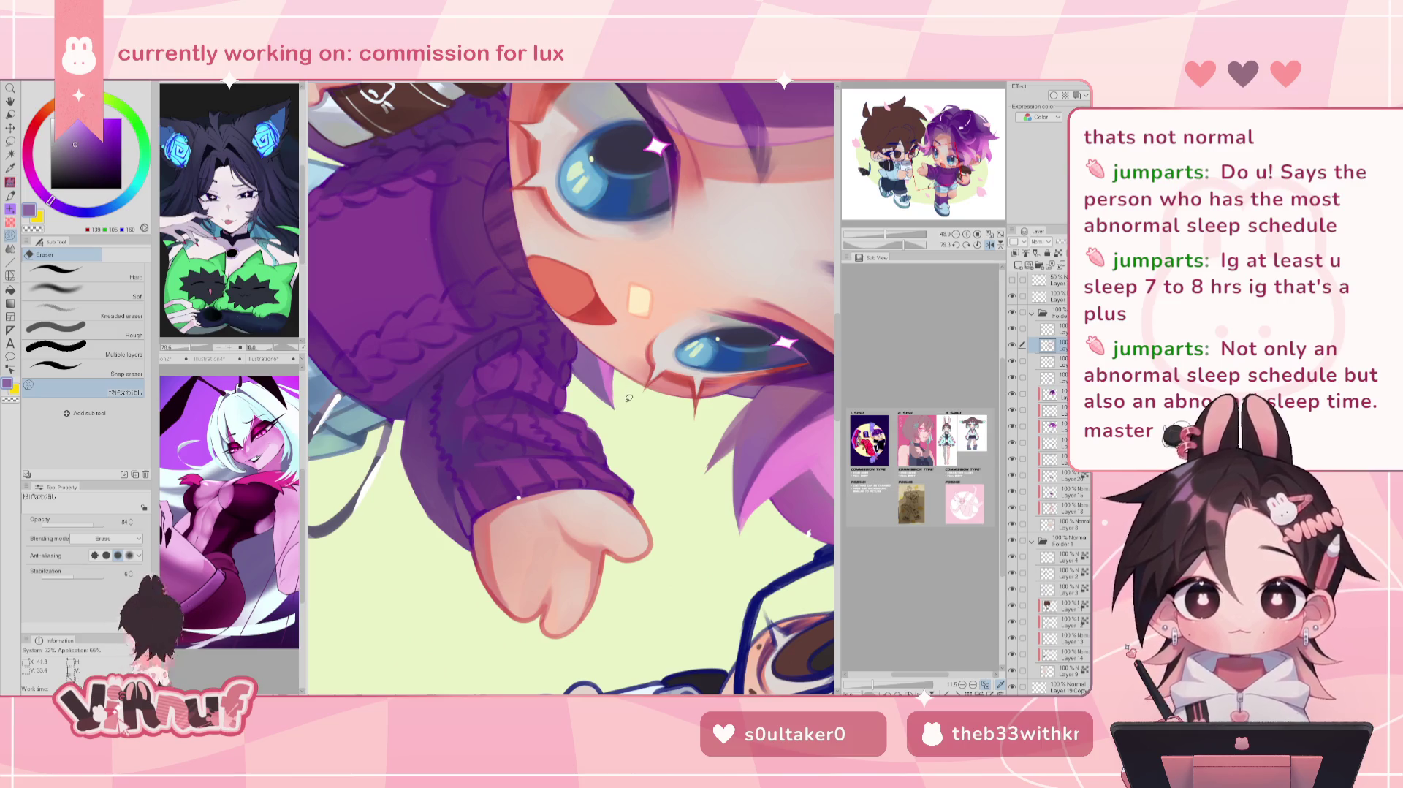
key(ctrl+shift+r)
Step: Bring the coffee cup into view and eyedrop the dark purple from the sweater
key(h)
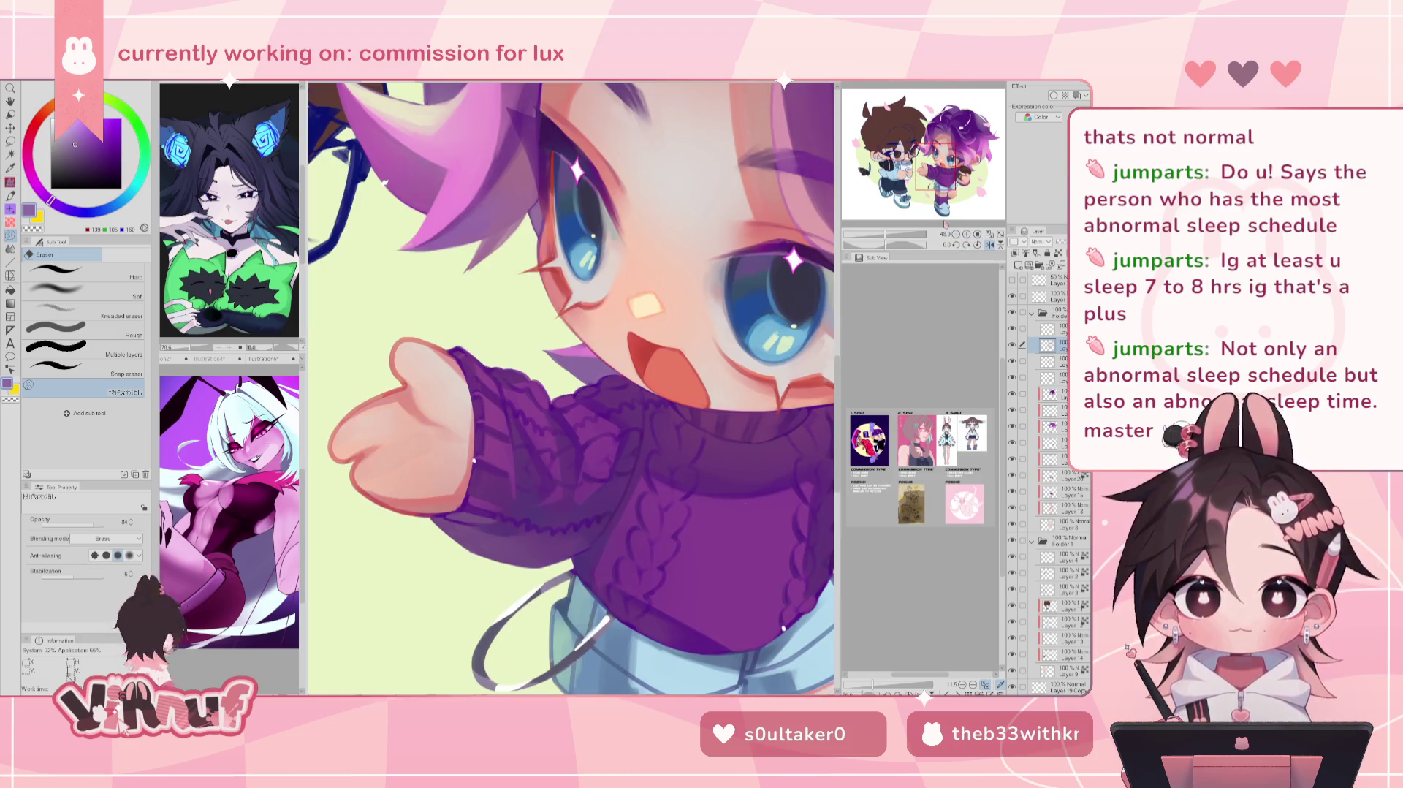
scroll(611, 450, up, 2)
mouse_move(612, 450)
mouse_down()
mouse_move(511, 472)
mouse_move(596, 485)
mouse_up()
key(p)
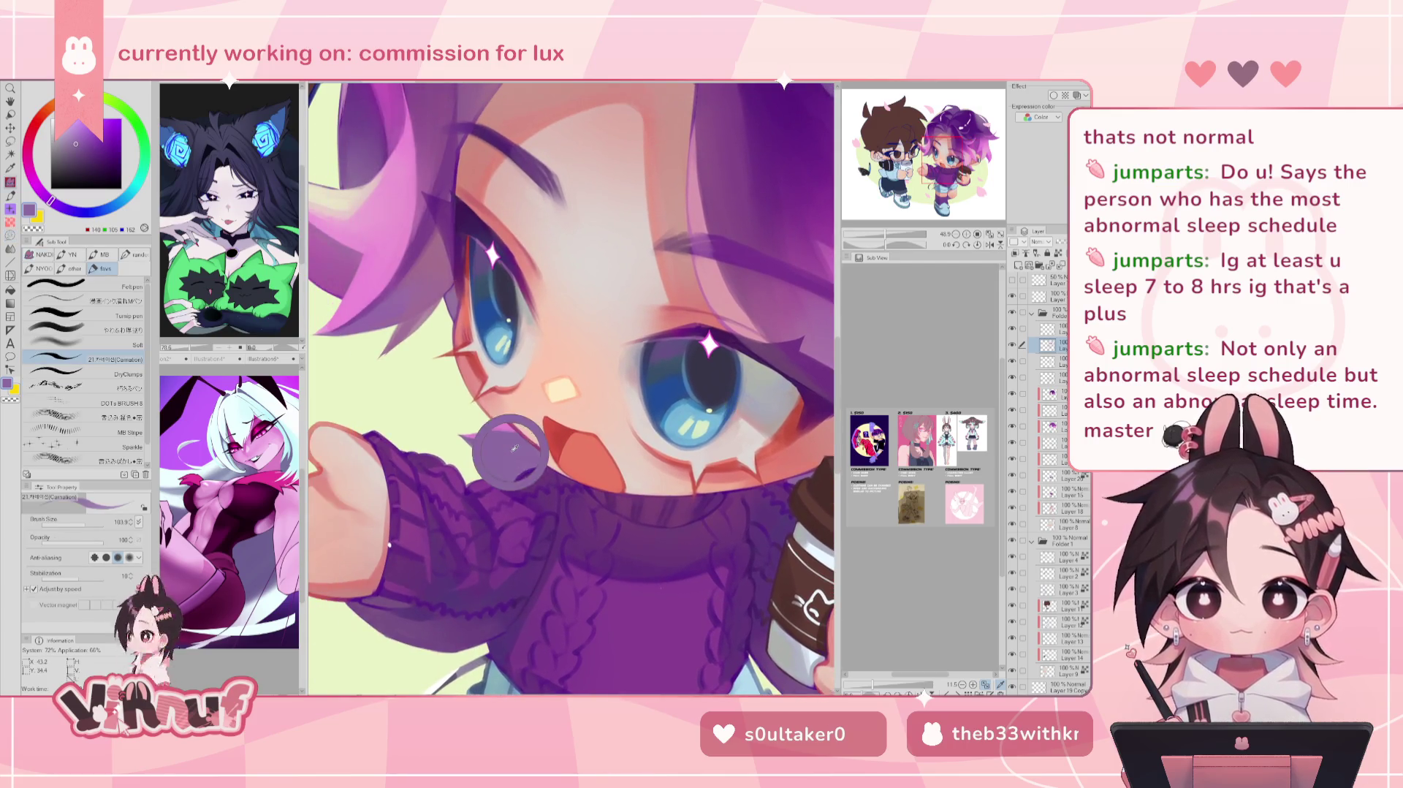
key(h)
key(h)
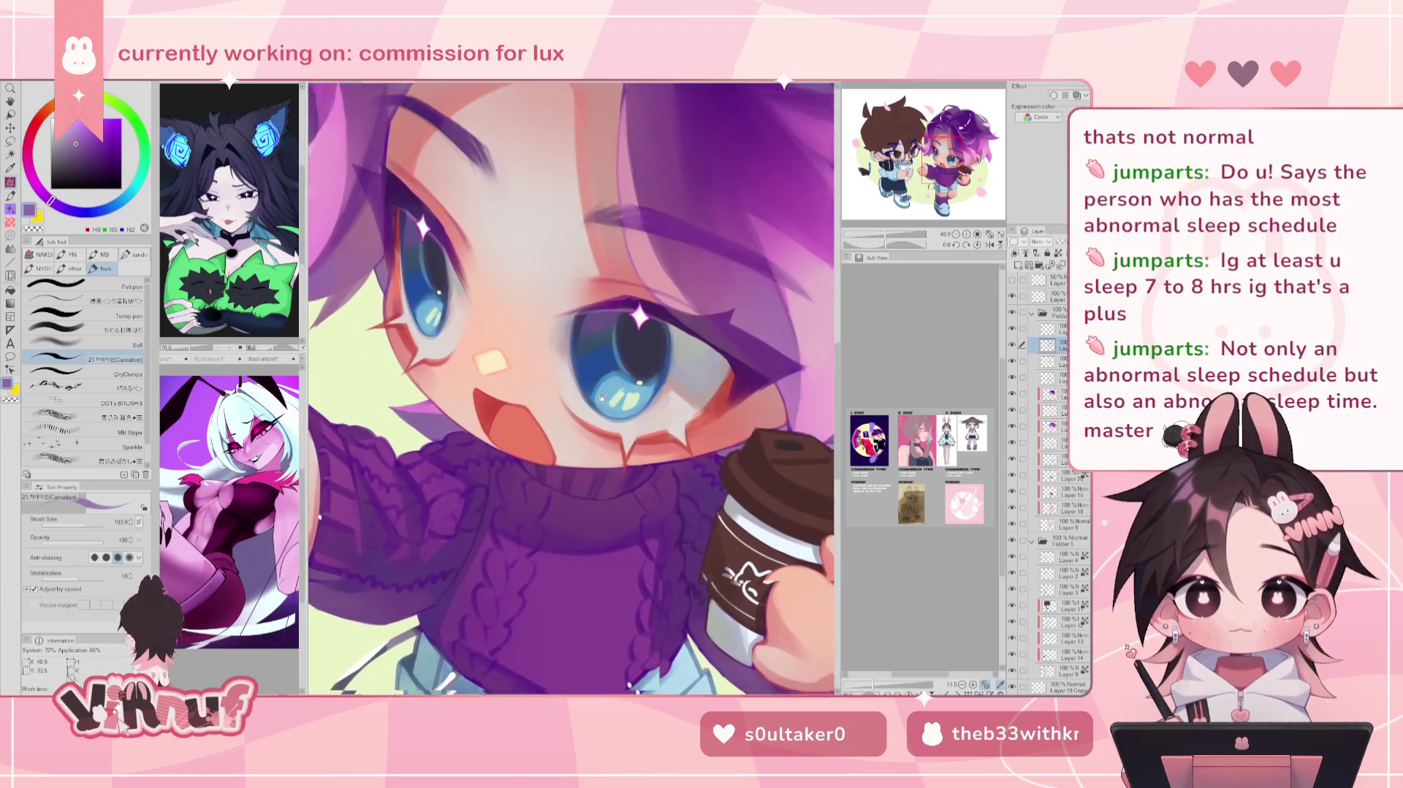
drag(840, 489, 648, 413)
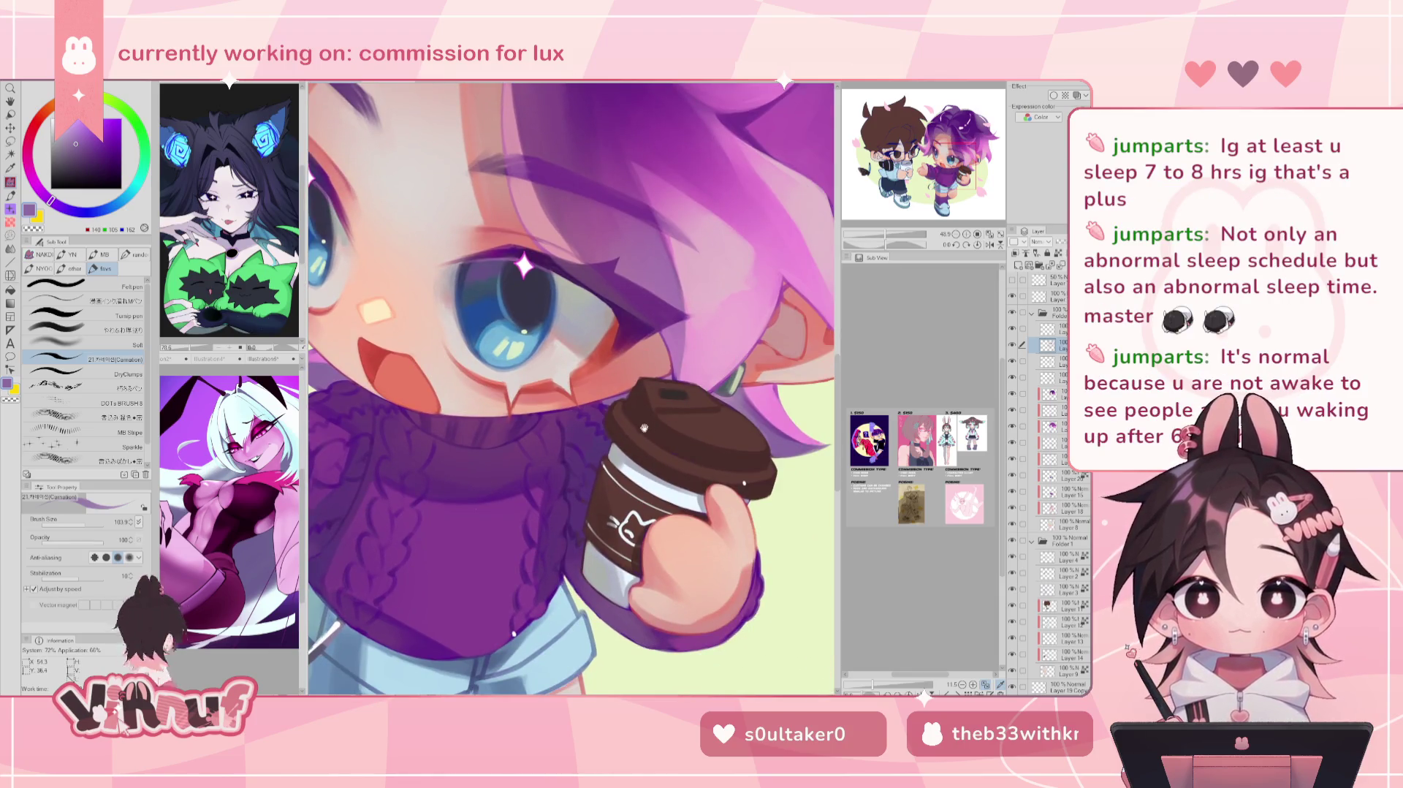
alt+click(603, 398)
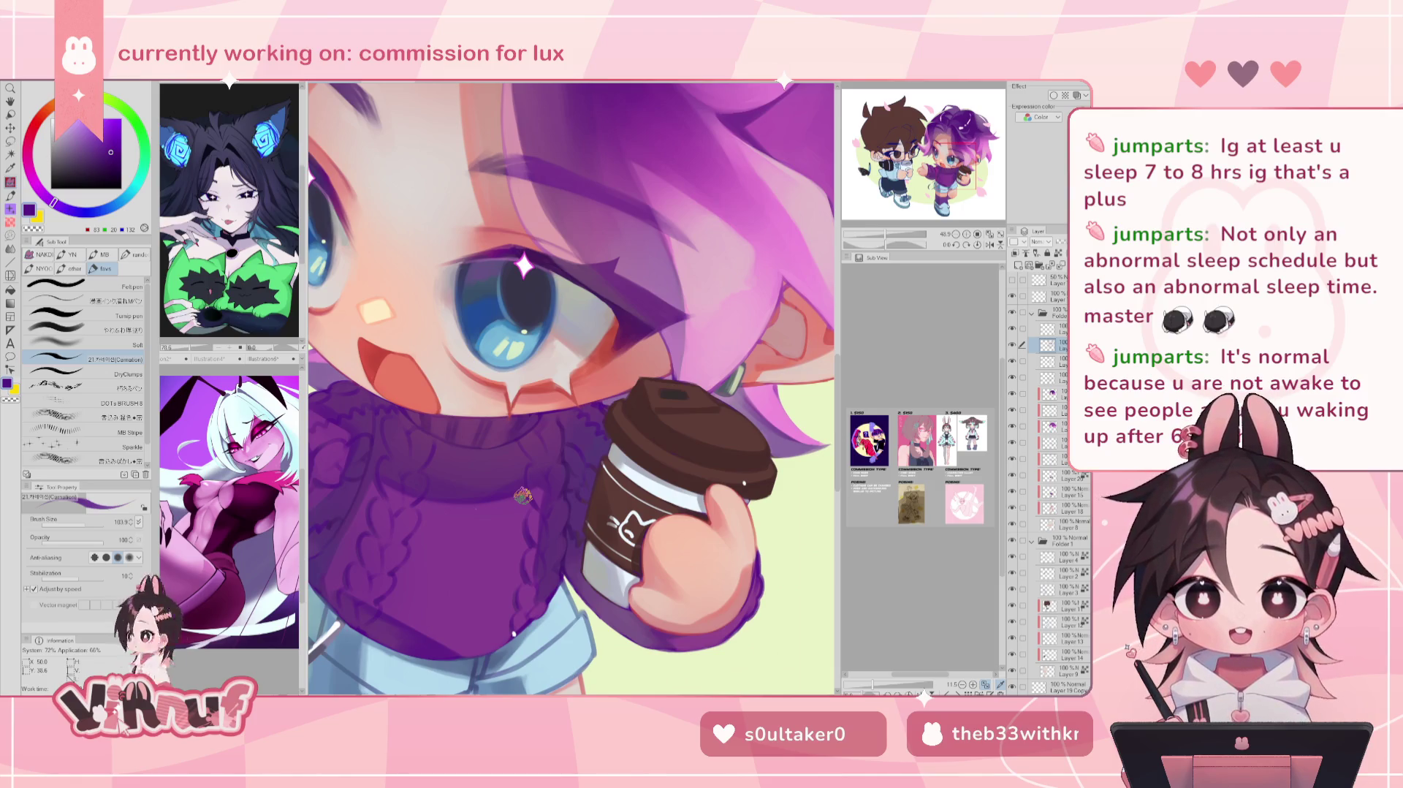
Step: Sample another sweater purple, shrink the brush to about size 40, and mirror-check the drawing
drag(523, 496, 751, 401)
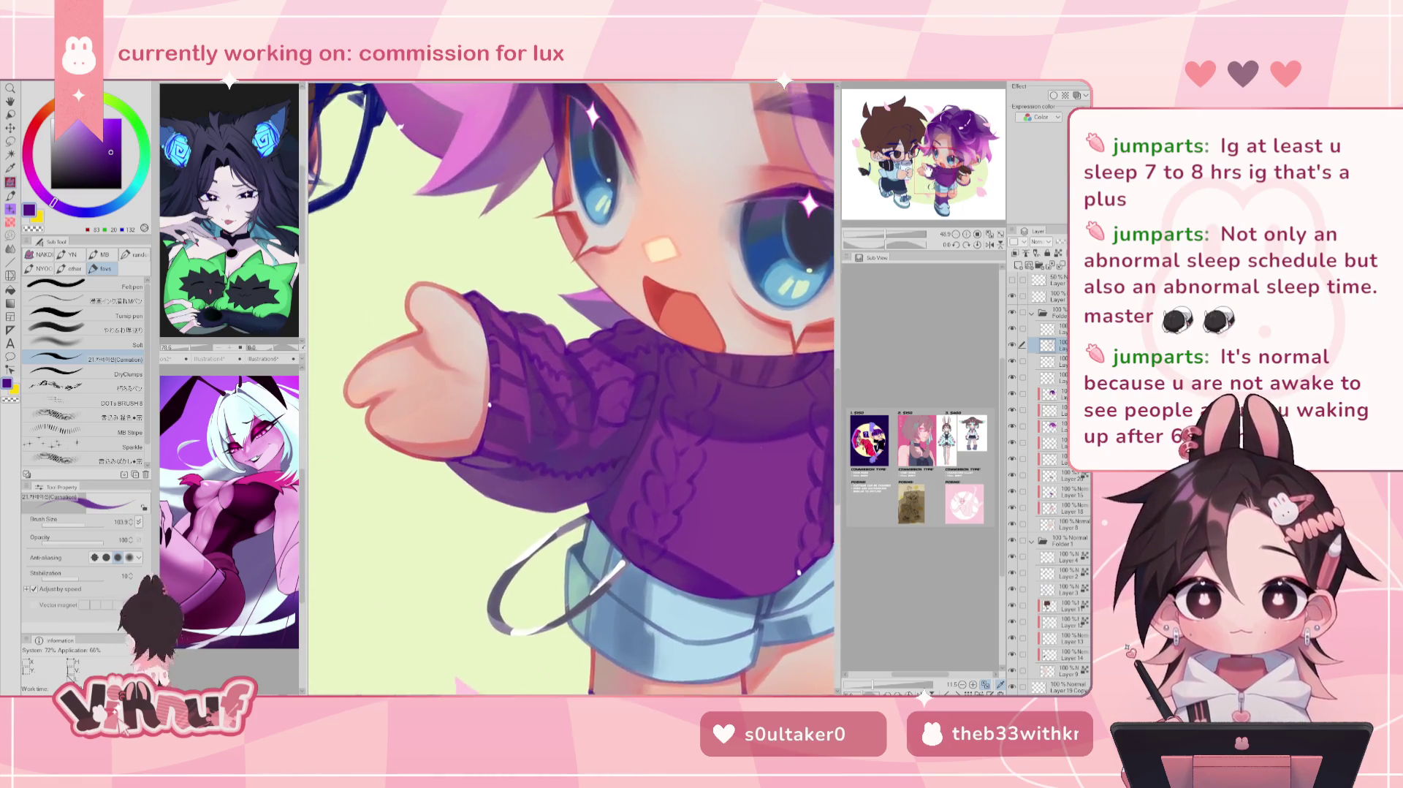
alt+click(398, 413)
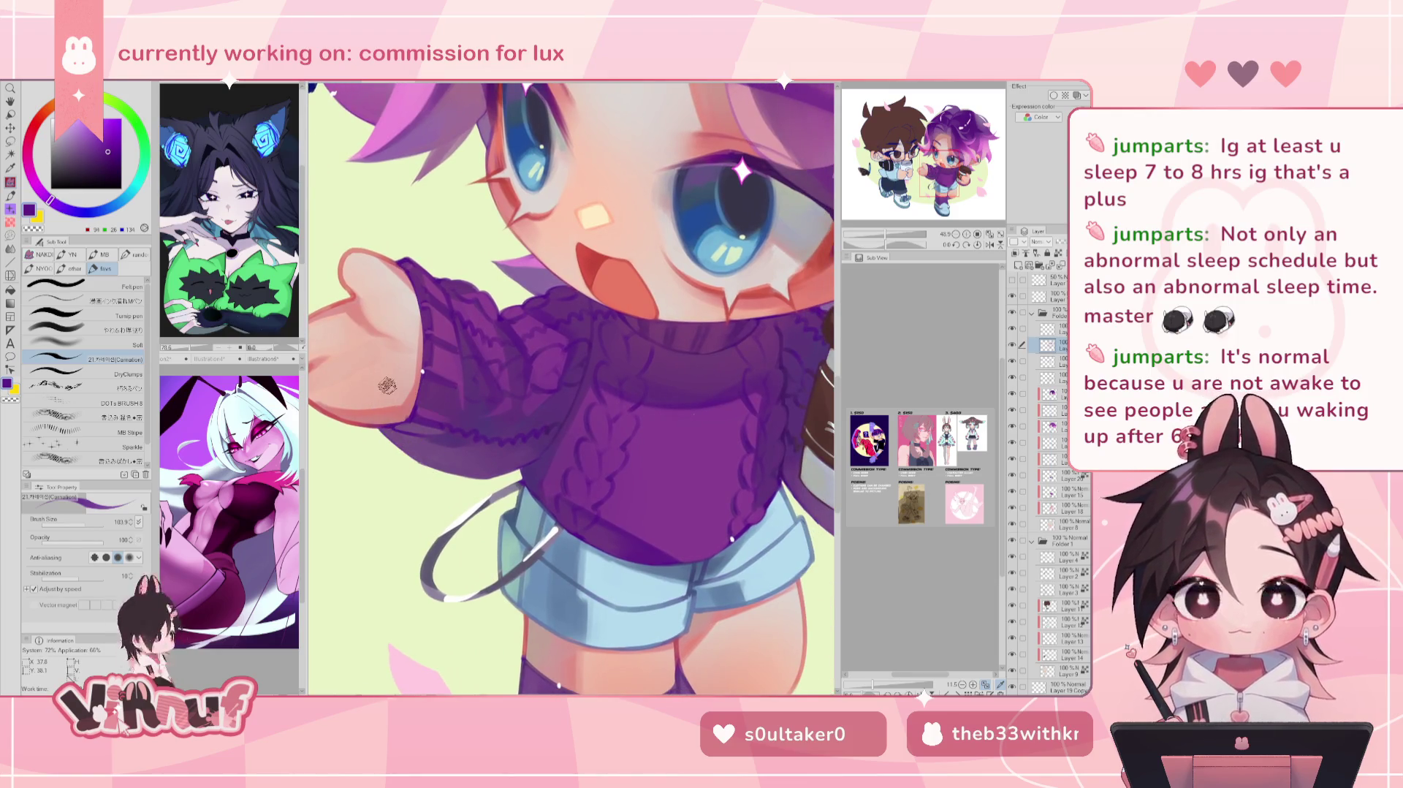
key(bracketleft)
key(bracketleft)
key(bracketleft)
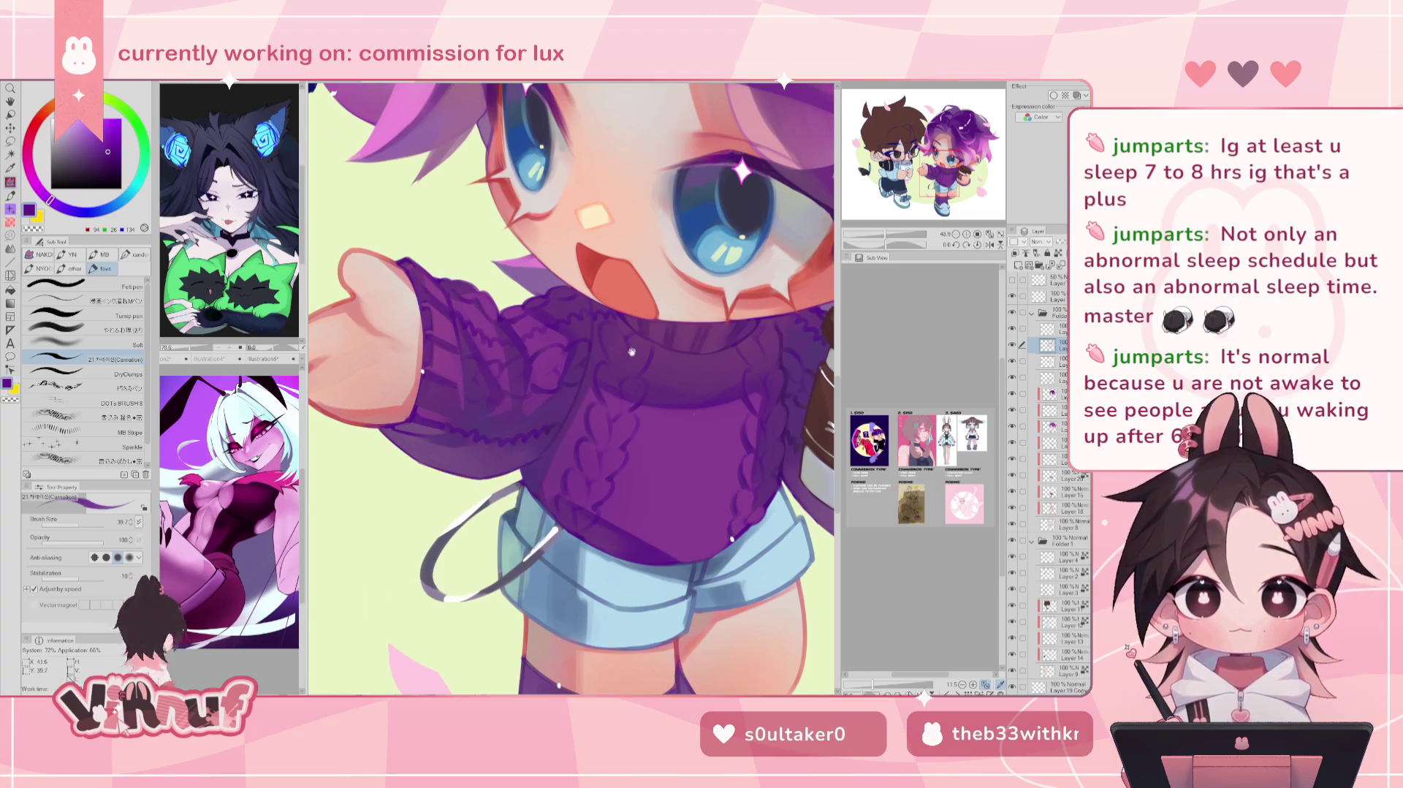
drag(633, 351, 369, 374)
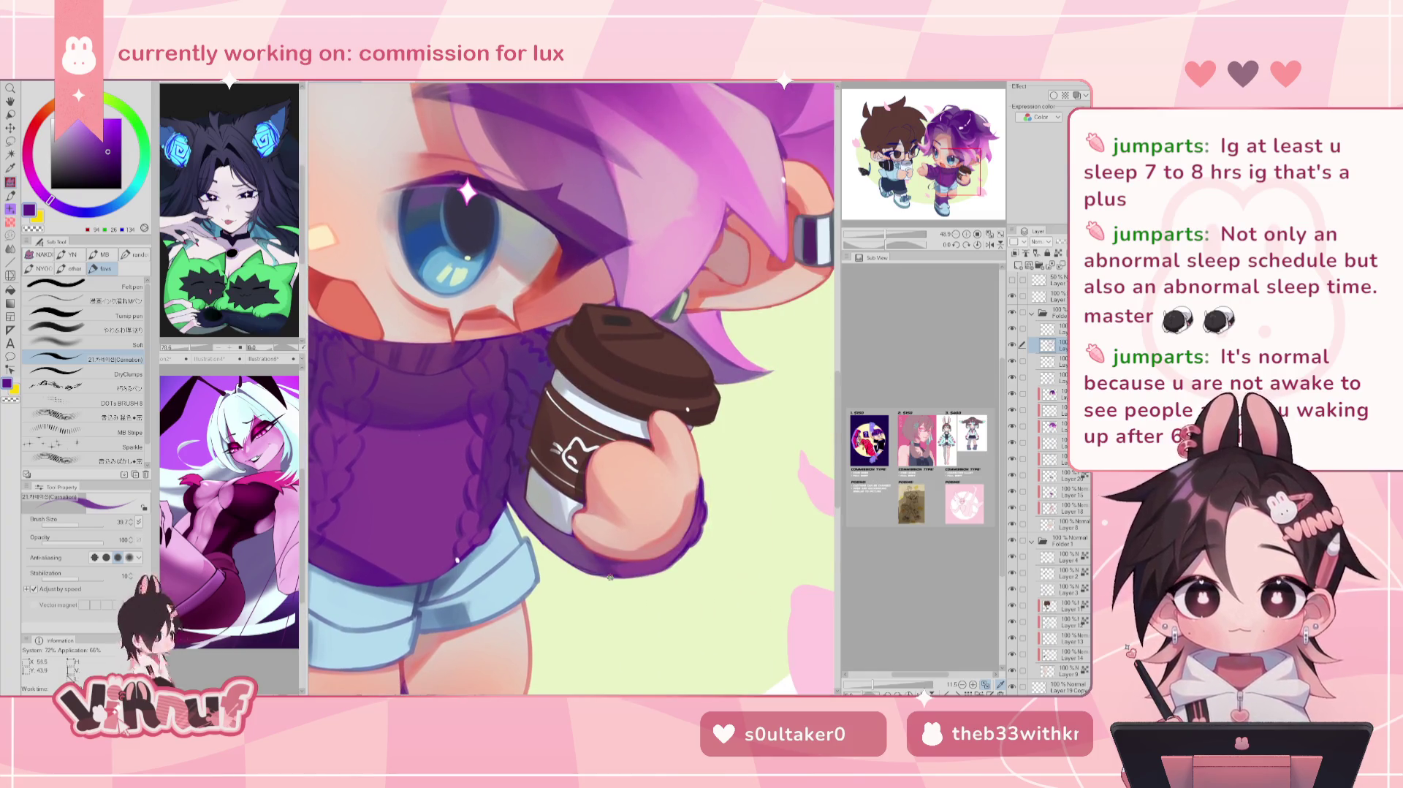
drag(644, 422, 407, 328)
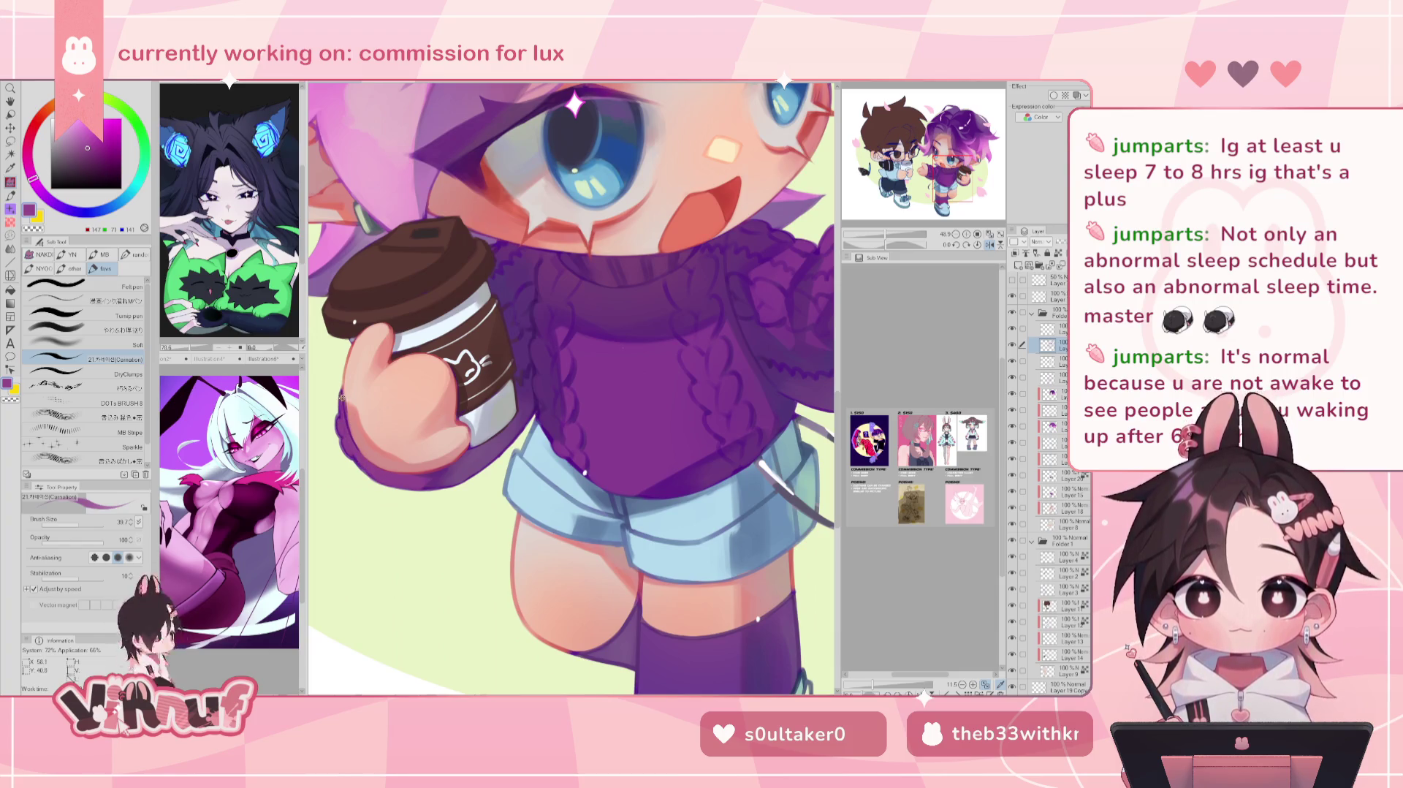
key(h)
scroll(558, 473, down, 3)
scroll(557, 473, up, 3)
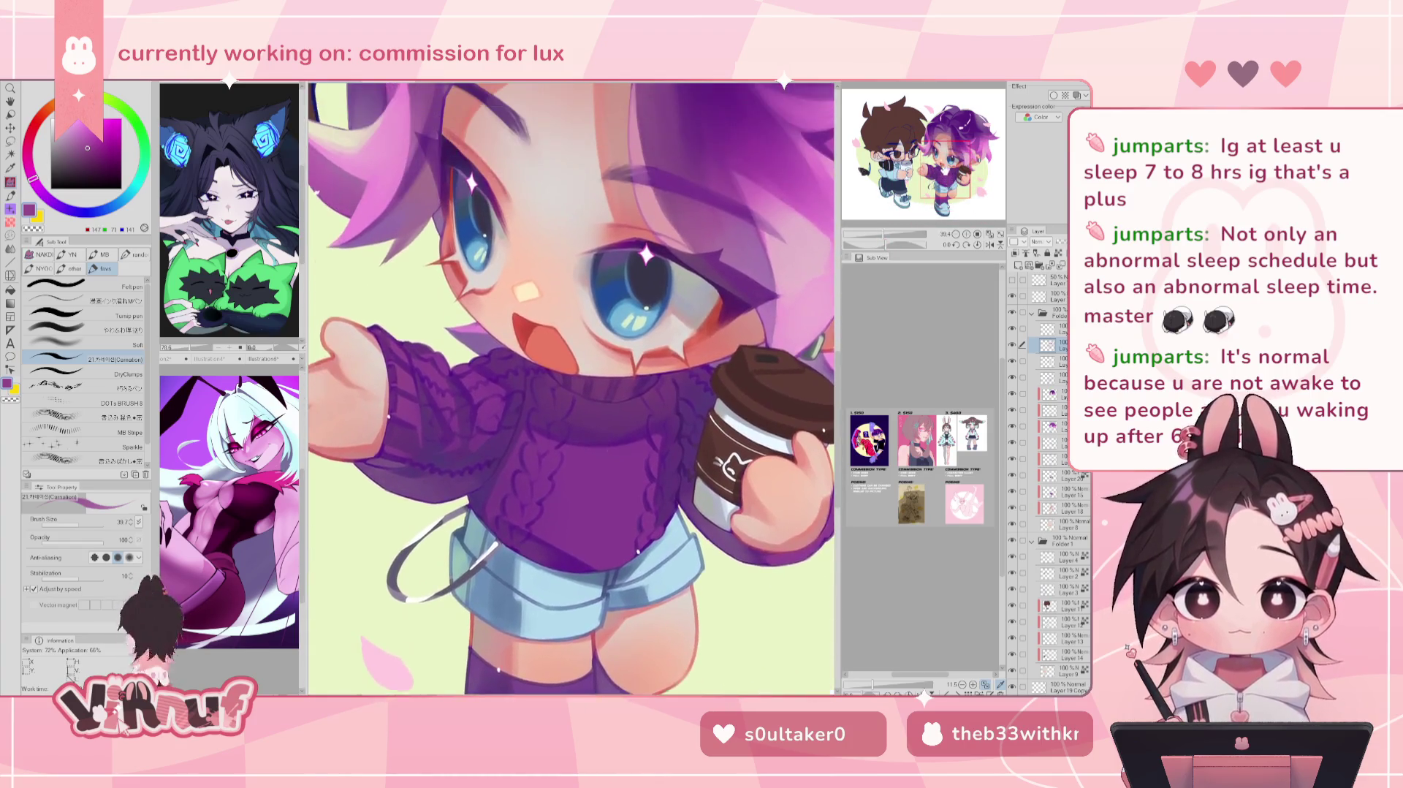
scroll(571, 389, down, 2)
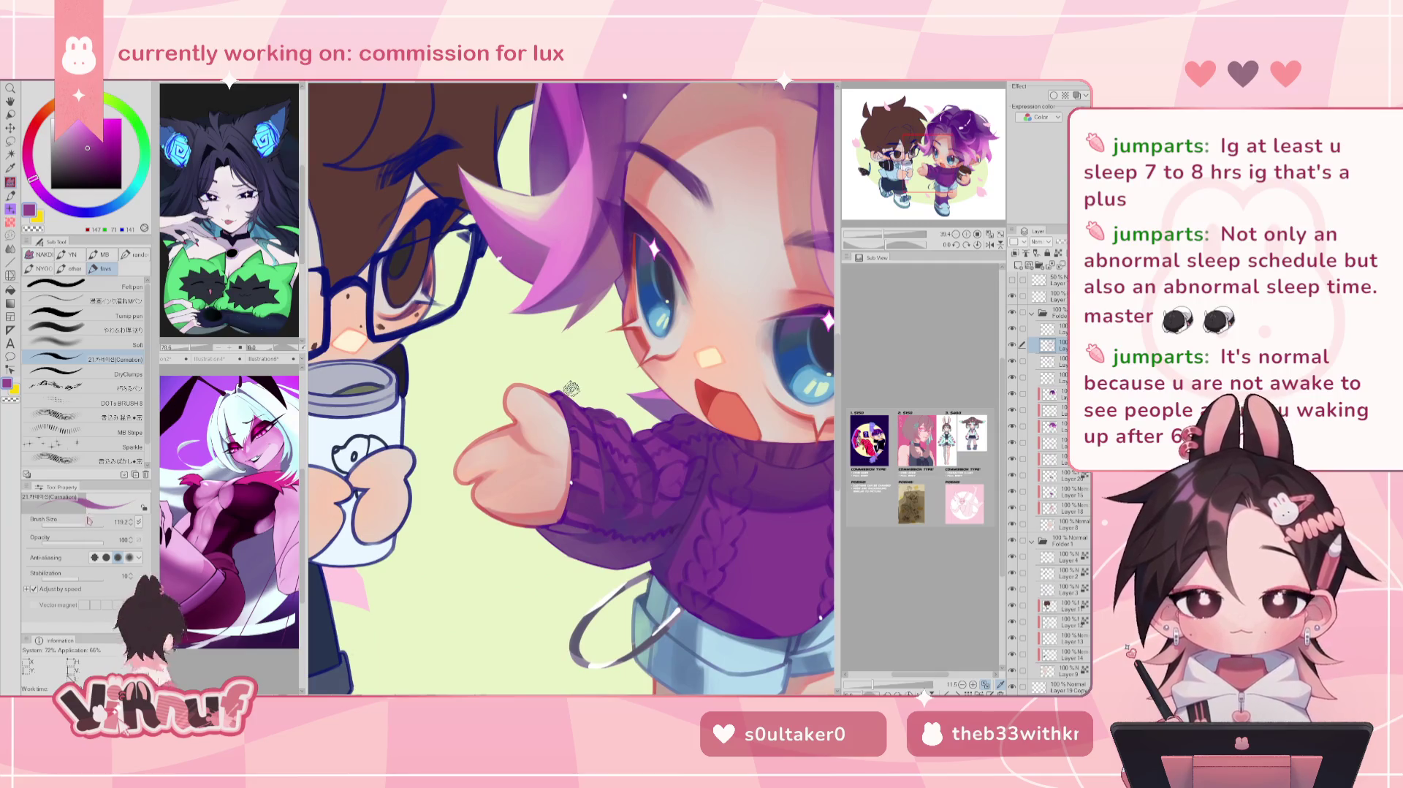
Step: With the soft airbrush, sample skin, peach, muted red and pink tones to blend the hand's shading
key(comma)
drag(80, 525, 85, 522)
alt+click(512, 402)
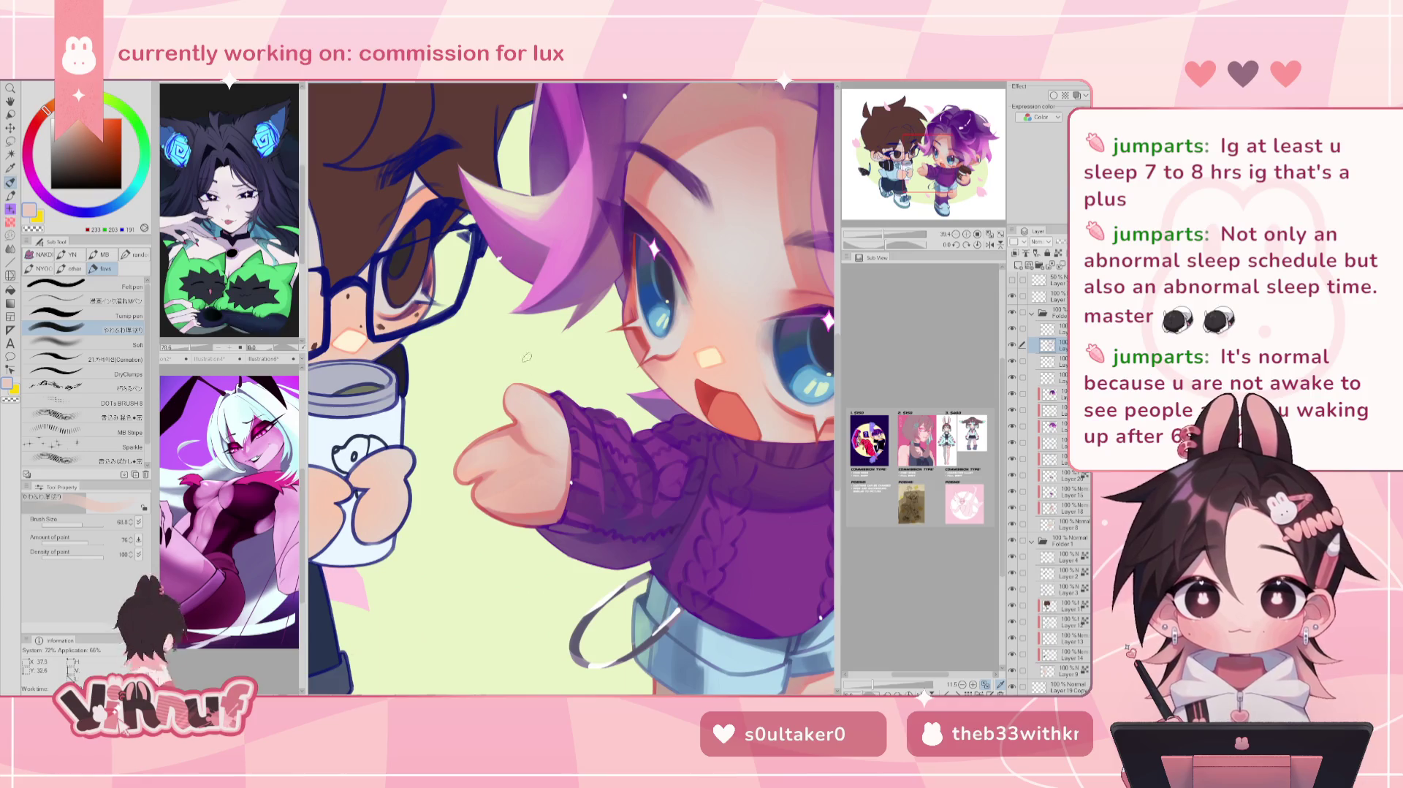
alt+click(466, 465)
alt+click(464, 476)
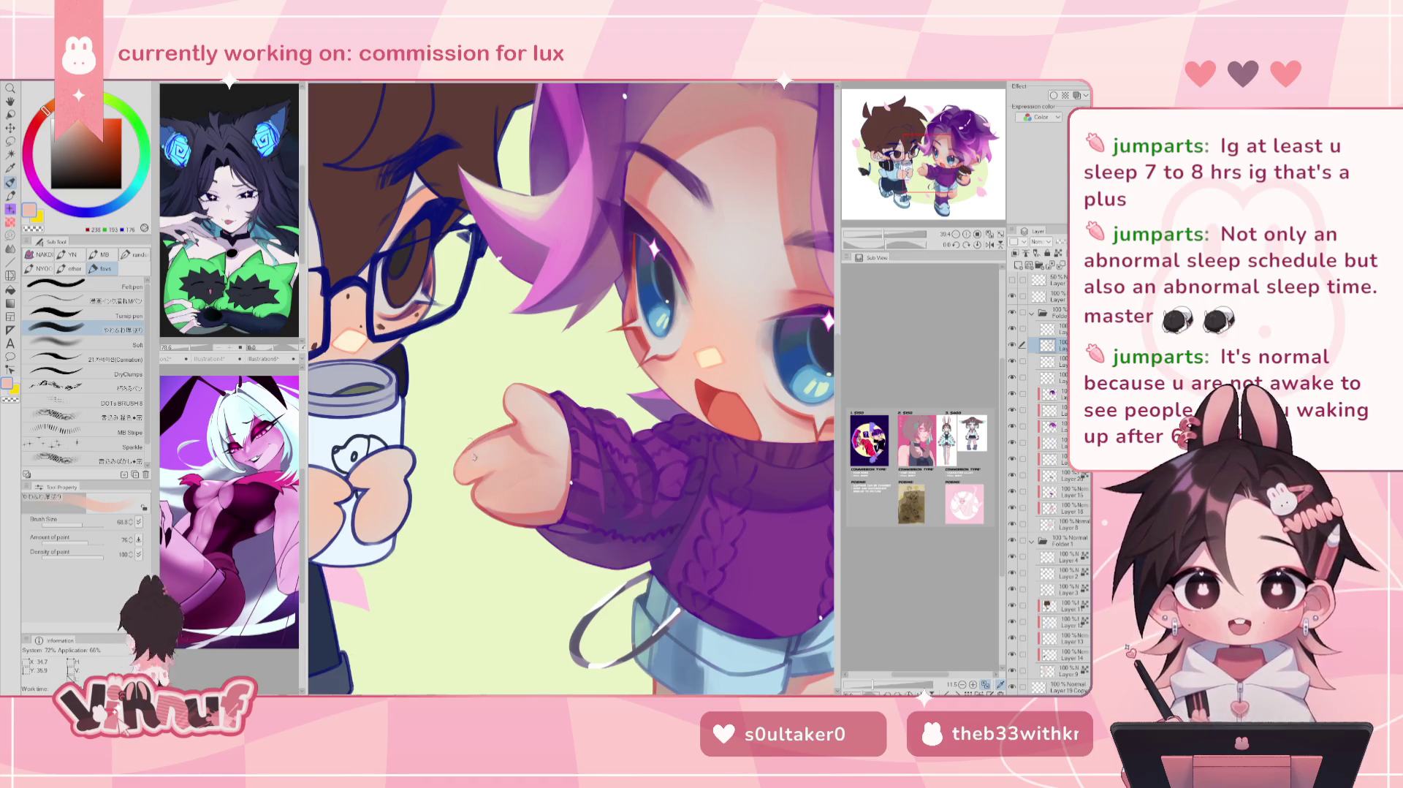
alt+click(480, 490)
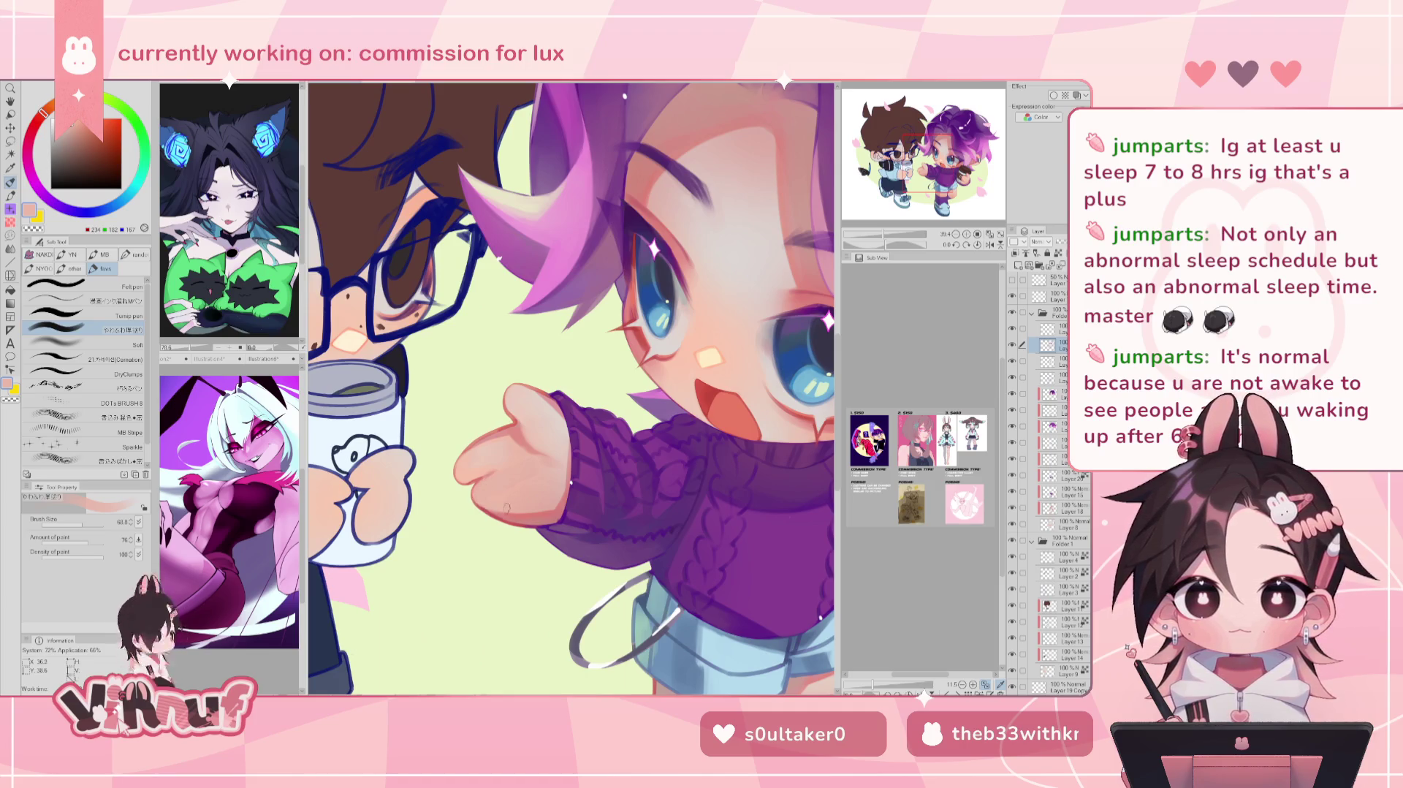
alt+click(459, 435)
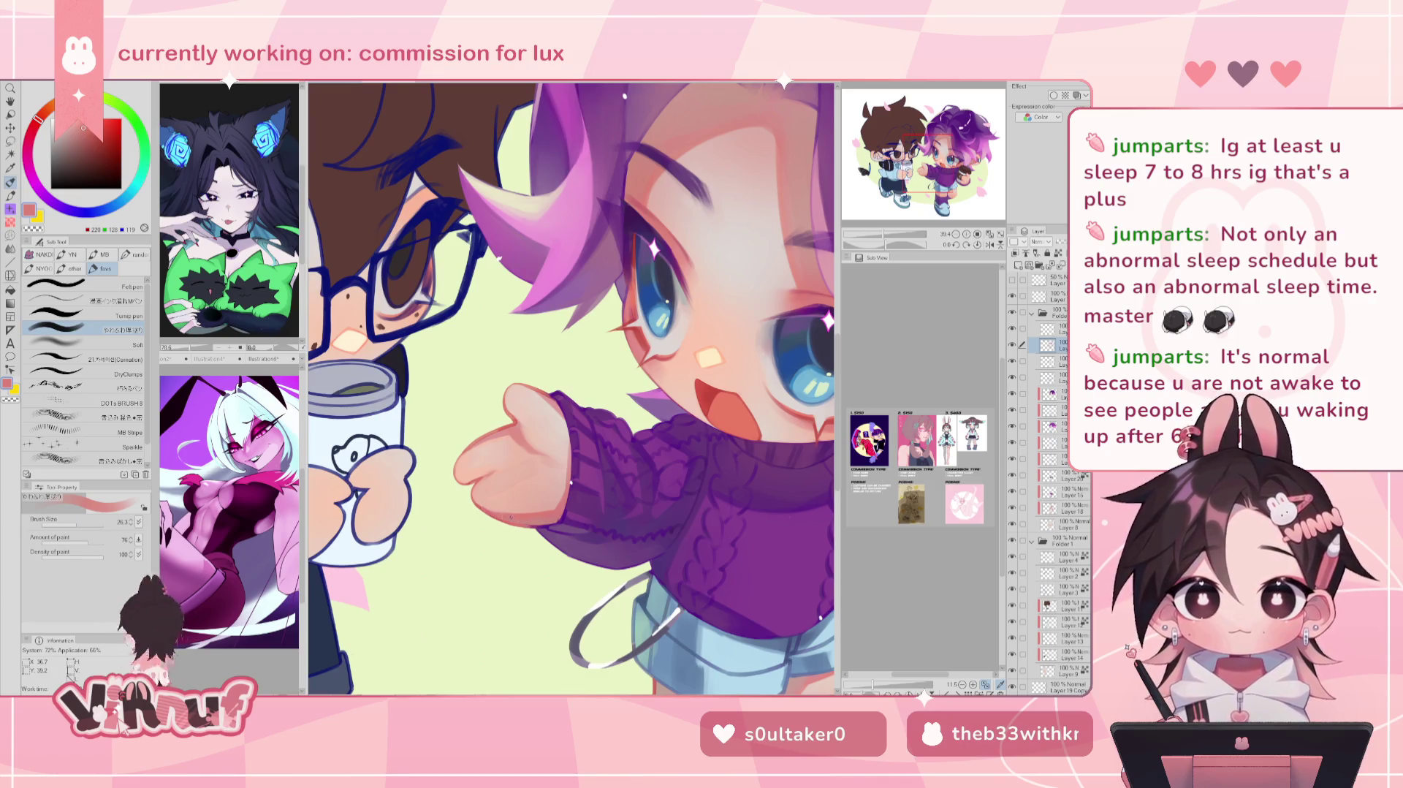
alt+click(524, 520)
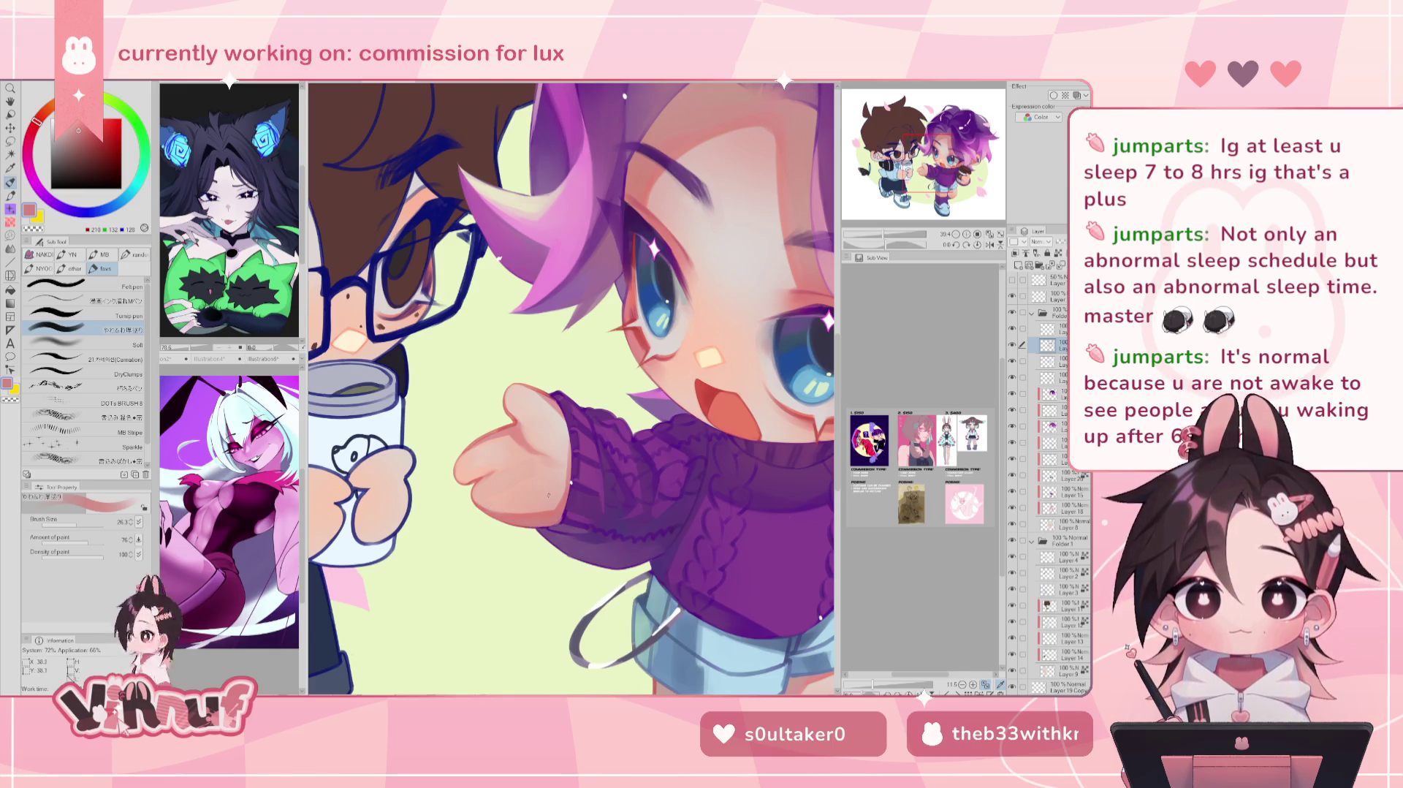
alt+click(520, 412)
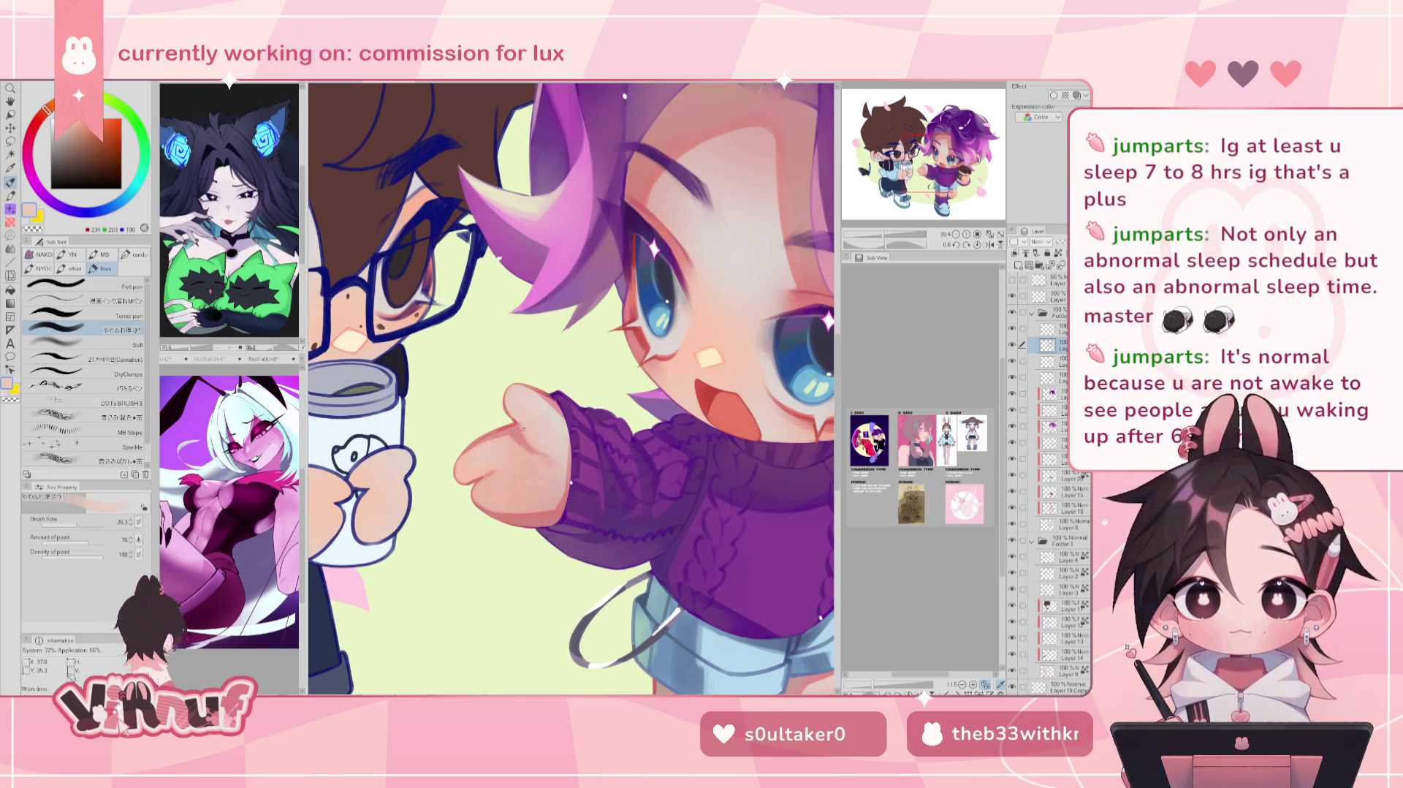
alt+click(546, 383)
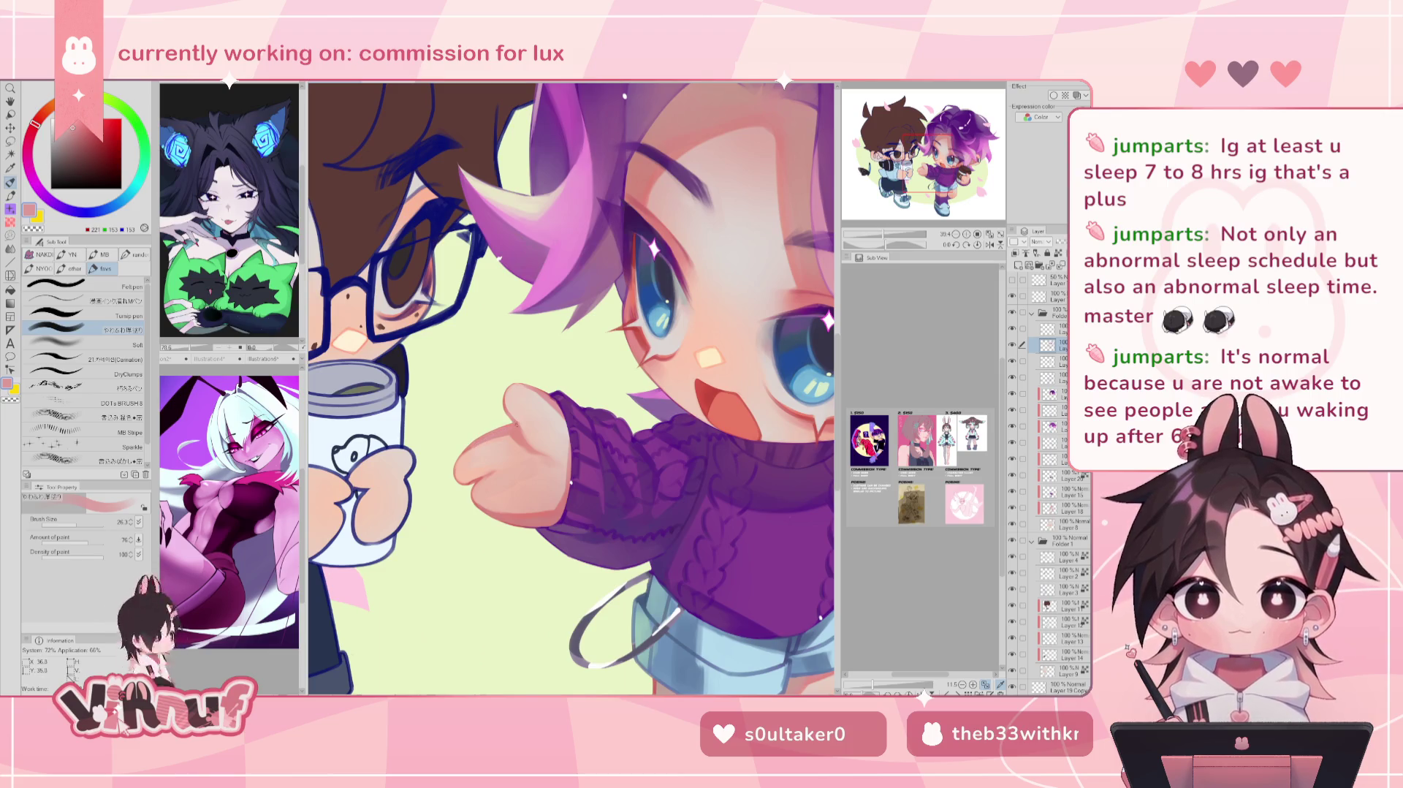
Step: Mirror the view onto the legs and lighten the thigh's left edge with a sampled skin tone
scroll(879, 212, down, 3)
scroll(879, 215, down, 2)
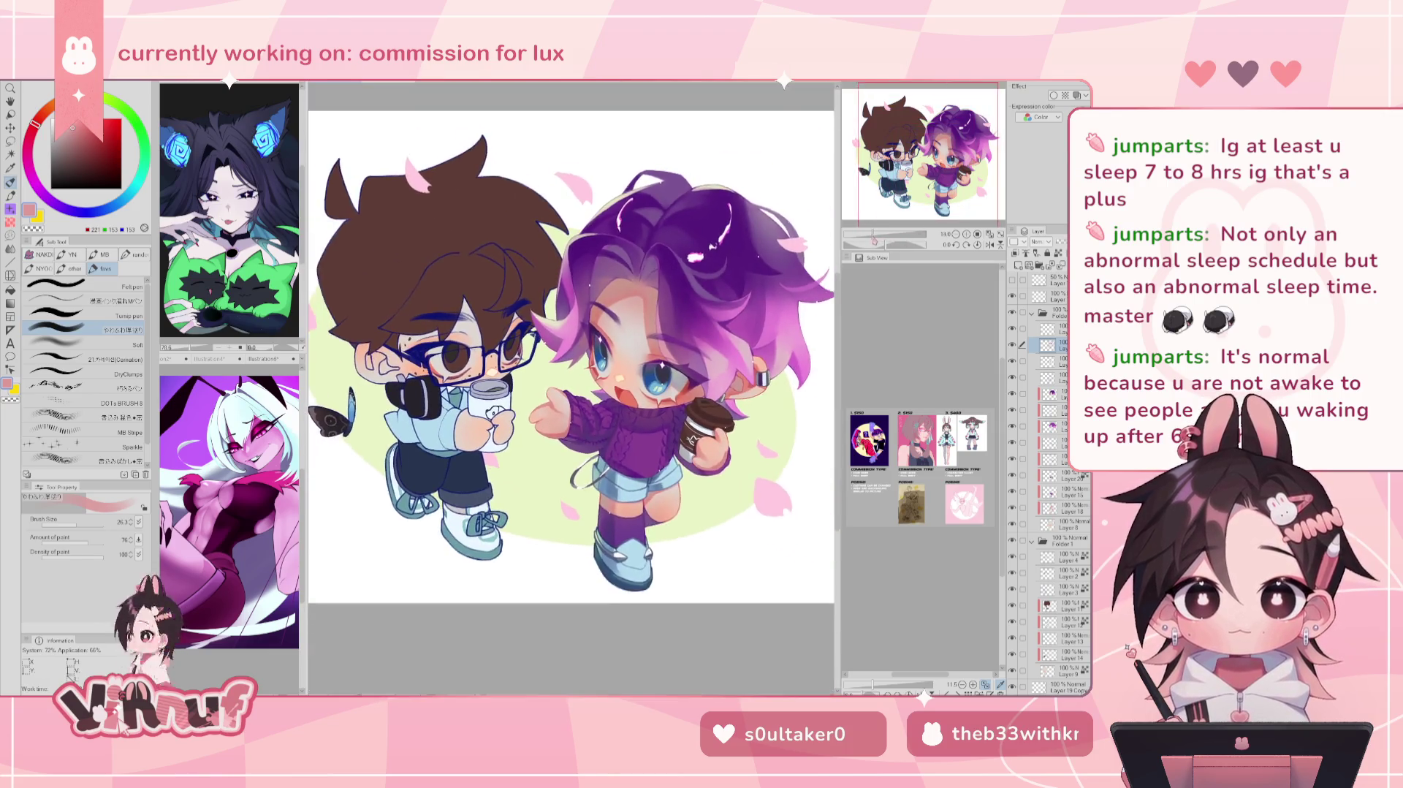
key(h)
key(h)
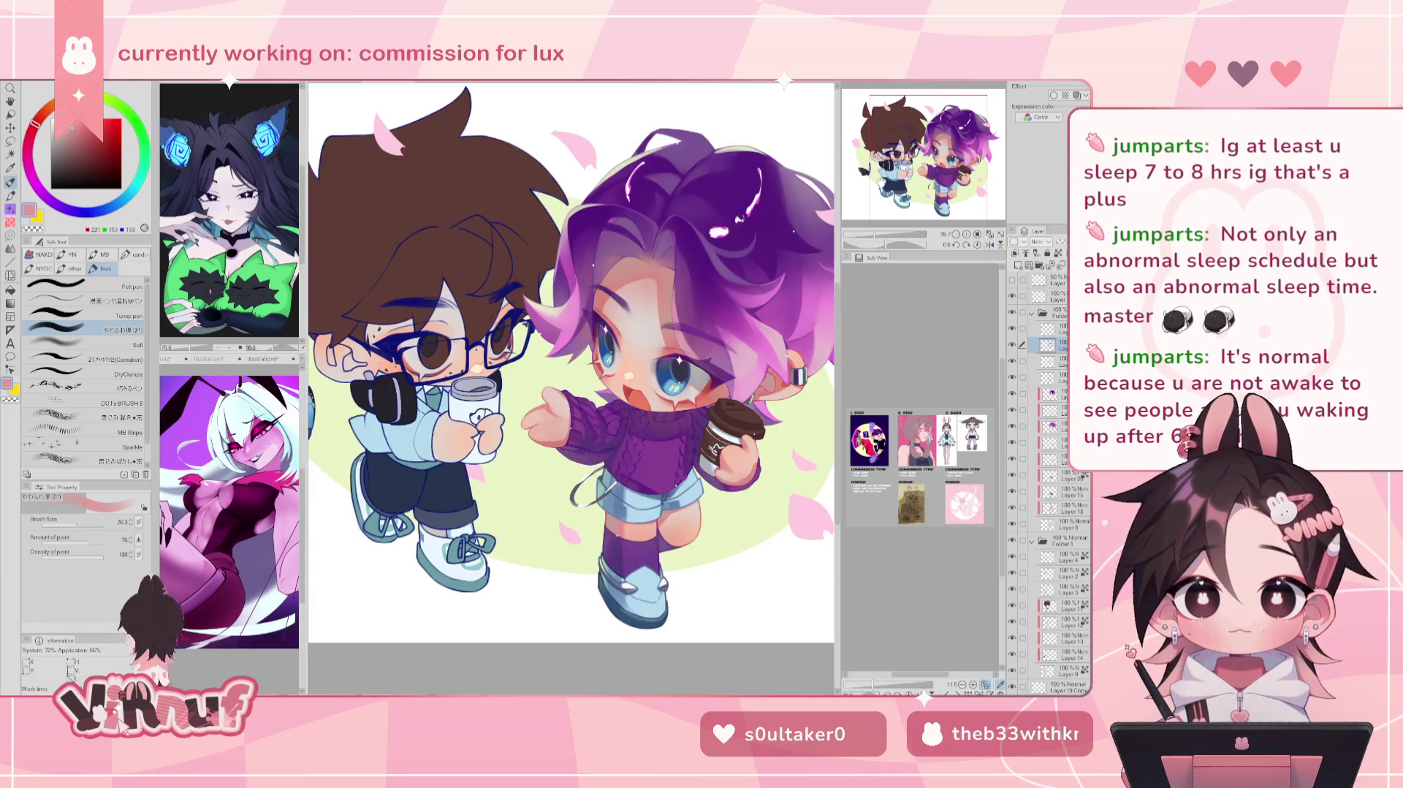
scroll(902, 186, up, 2)
scroll(903, 186, up, 3)
scroll(947, 158, up, 1)
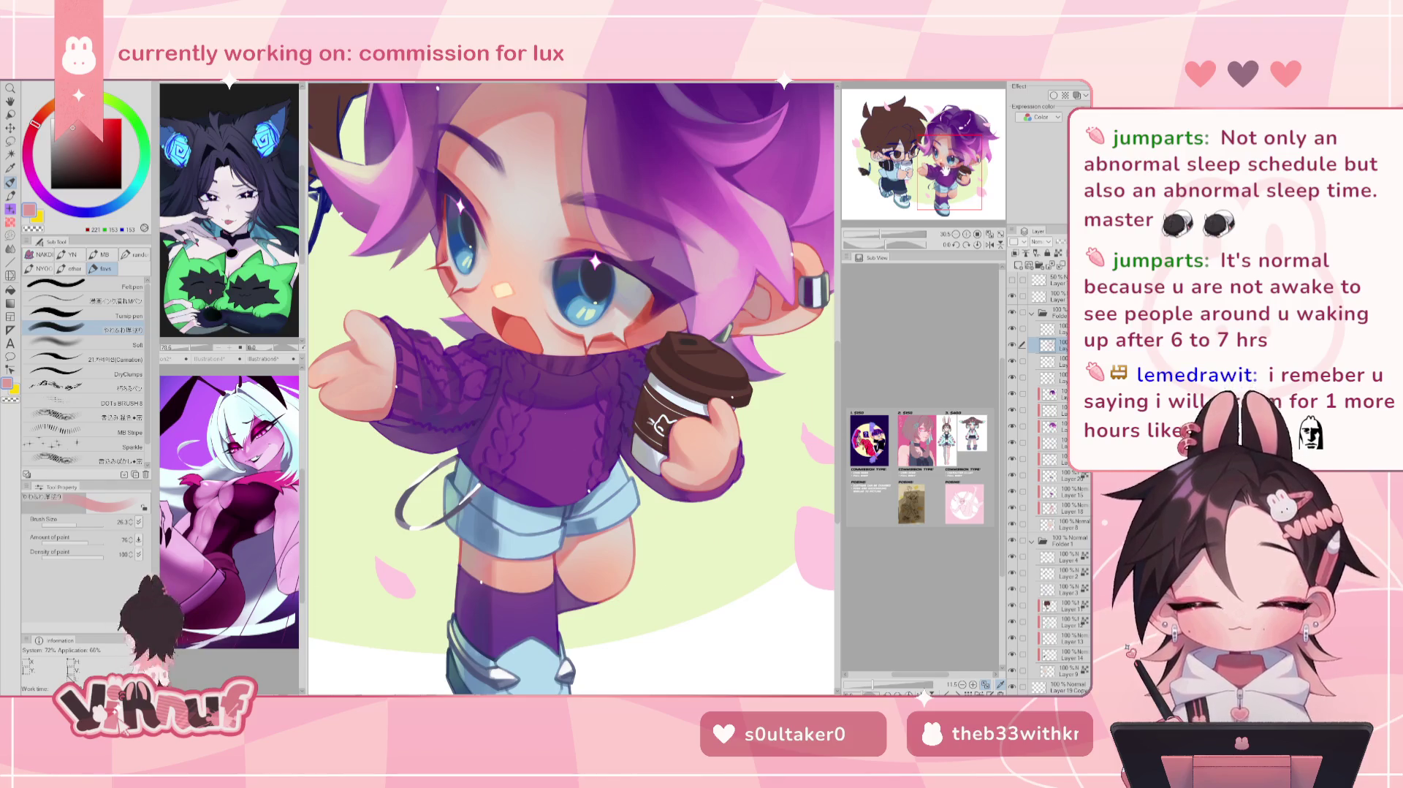
click(991, 244)
scroll(570, 387, down, 3)
scroll(570, 374, up, 4)
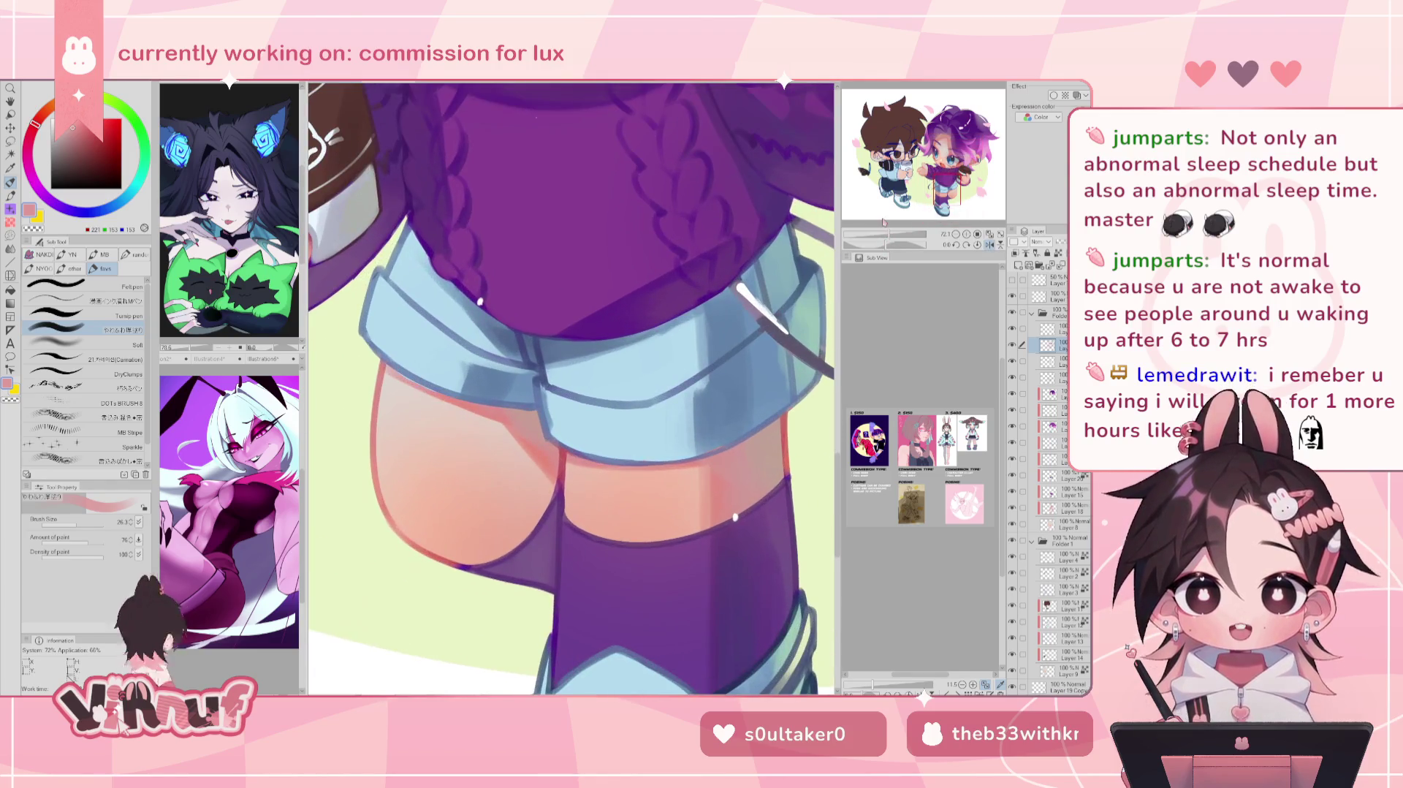
alt+click(386, 397)
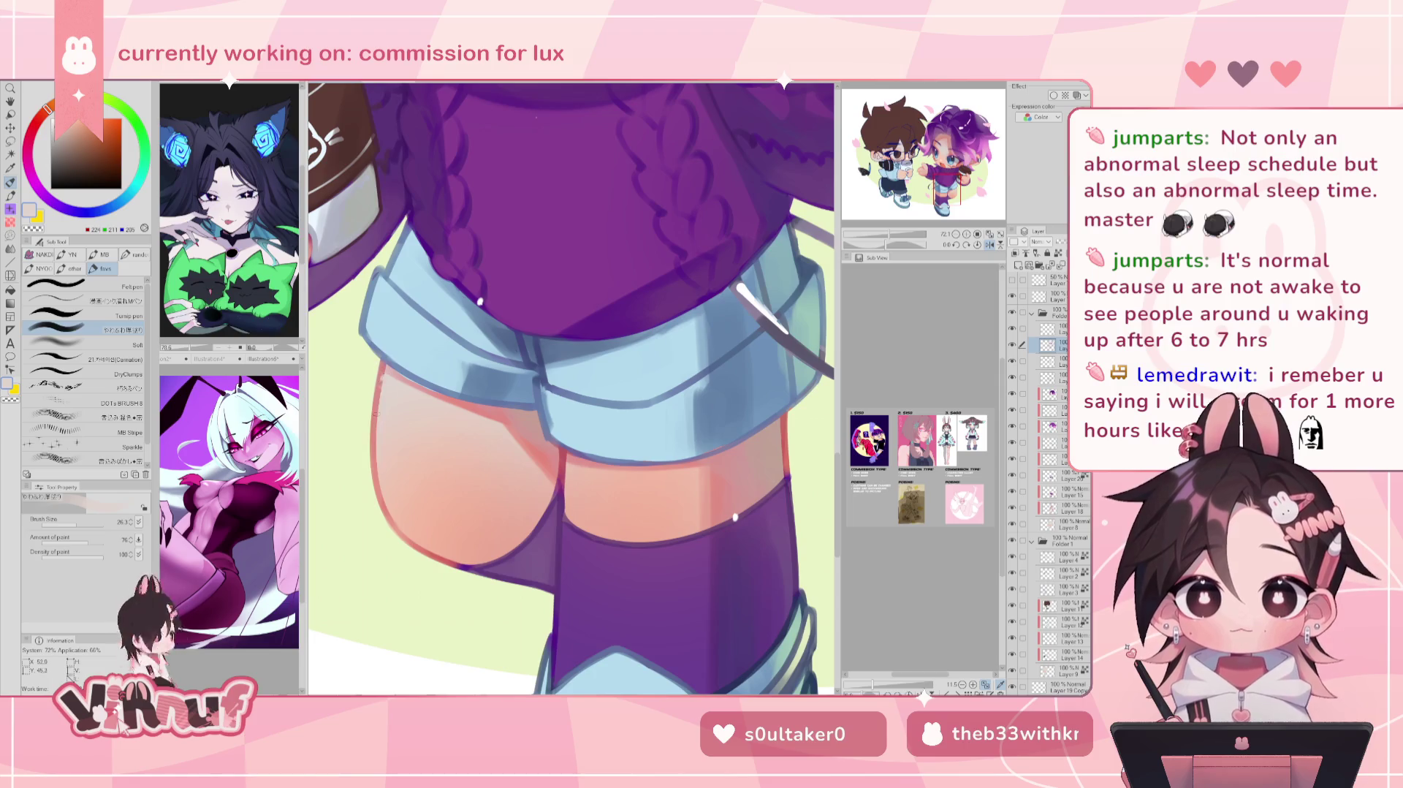
alt+click(386, 386)
drag(380, 369, 386, 433)
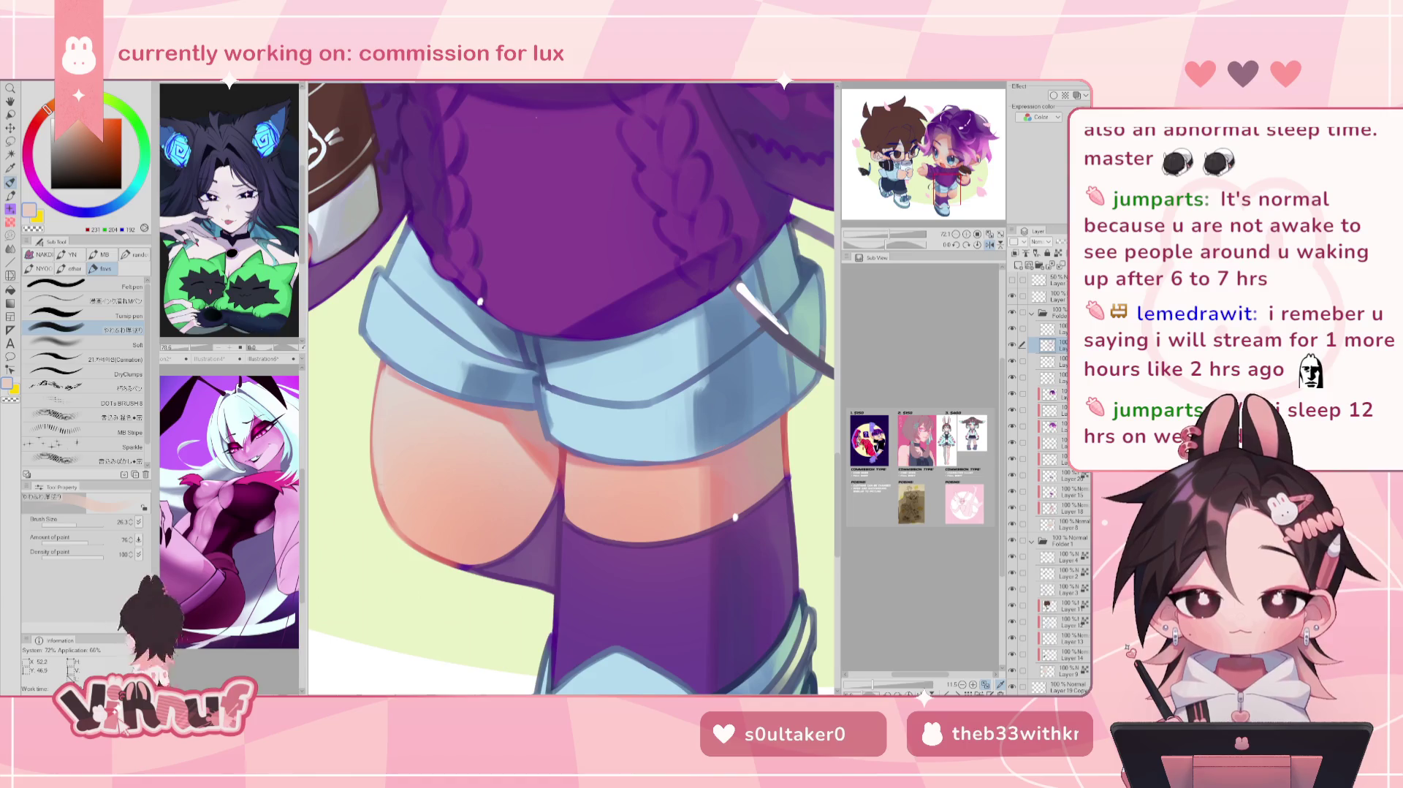
Step: Paint a lighter peach edge along the thigh, sampling pale and deeper peach tones
alt+click(379, 471)
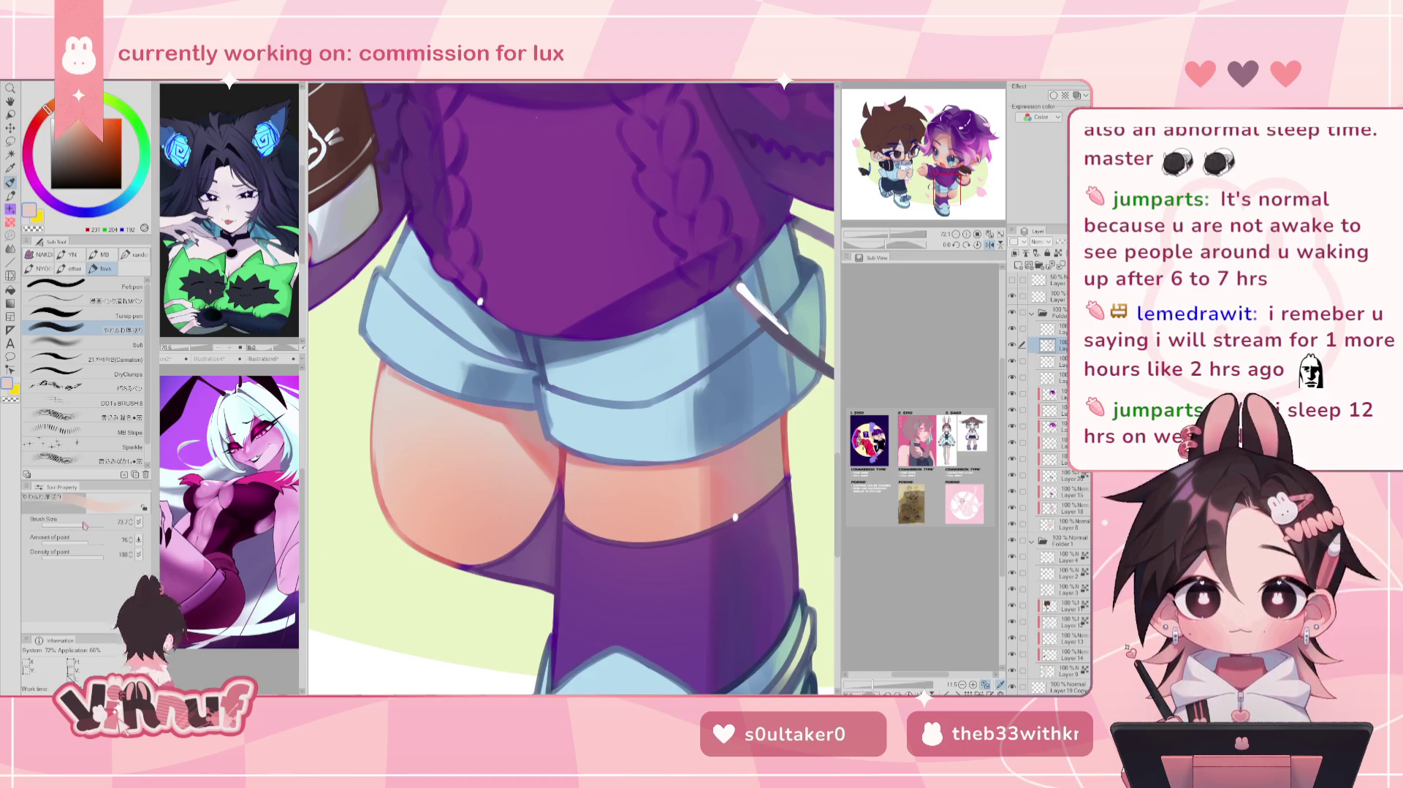
alt+click(380, 448)
drag(380, 449, 386, 461)
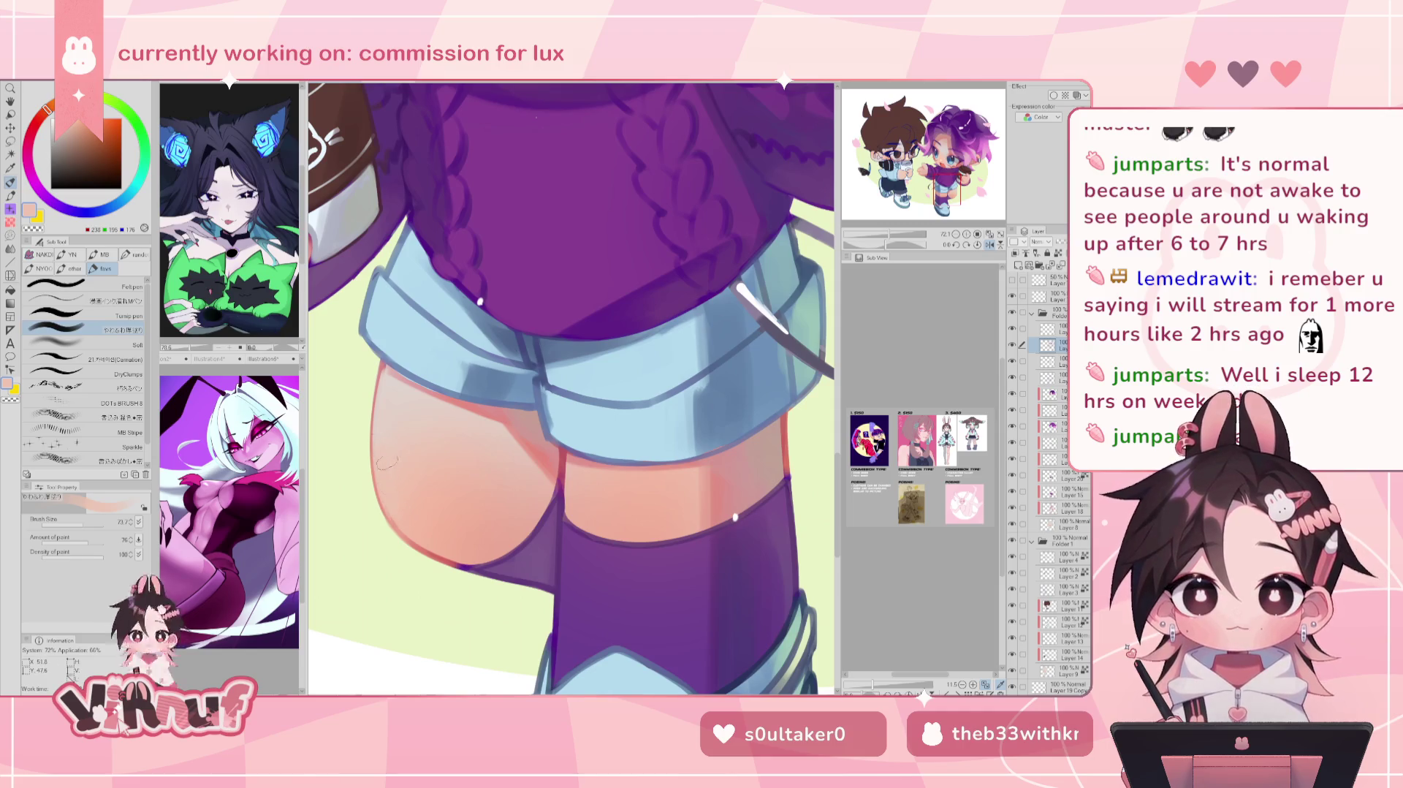
alt+click(413, 512)
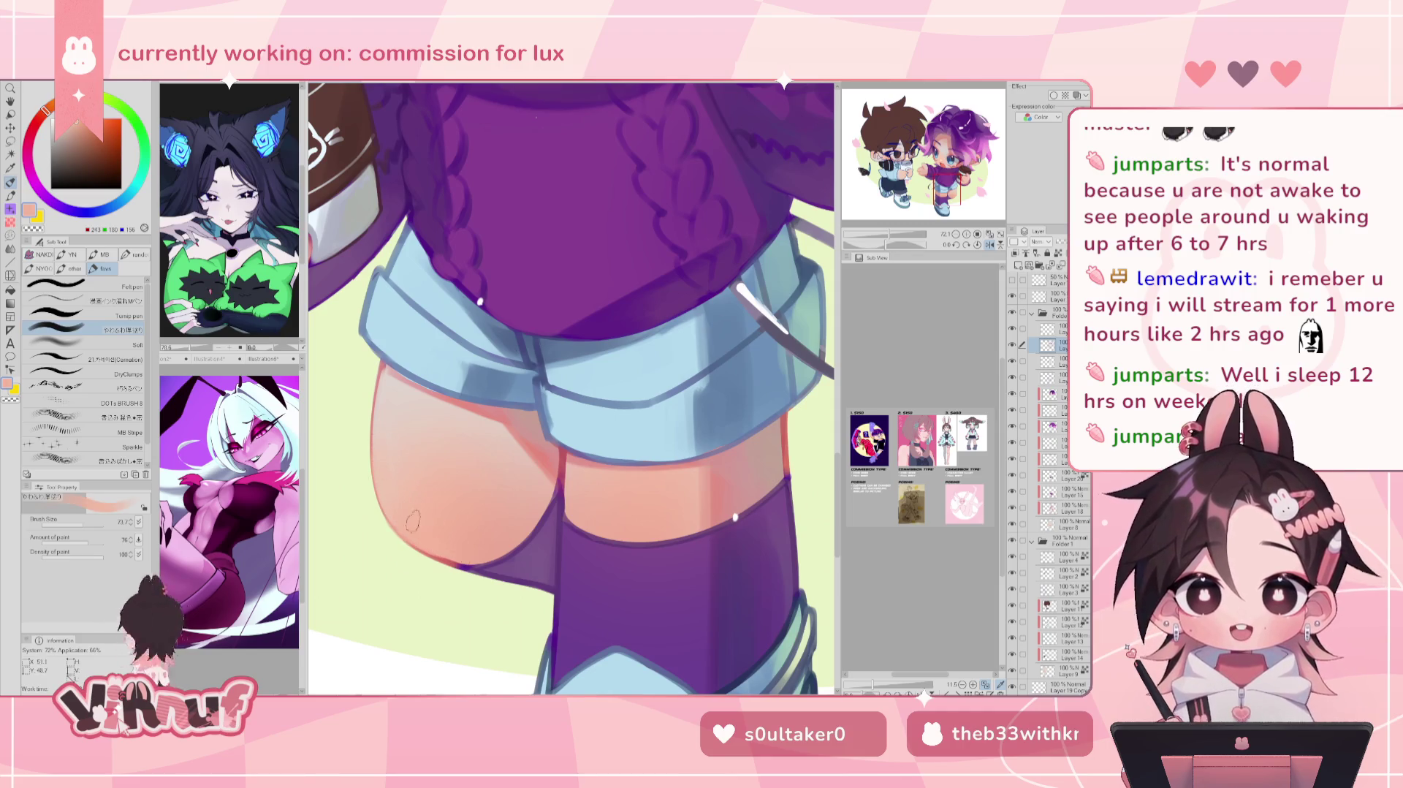
alt+click(458, 535)
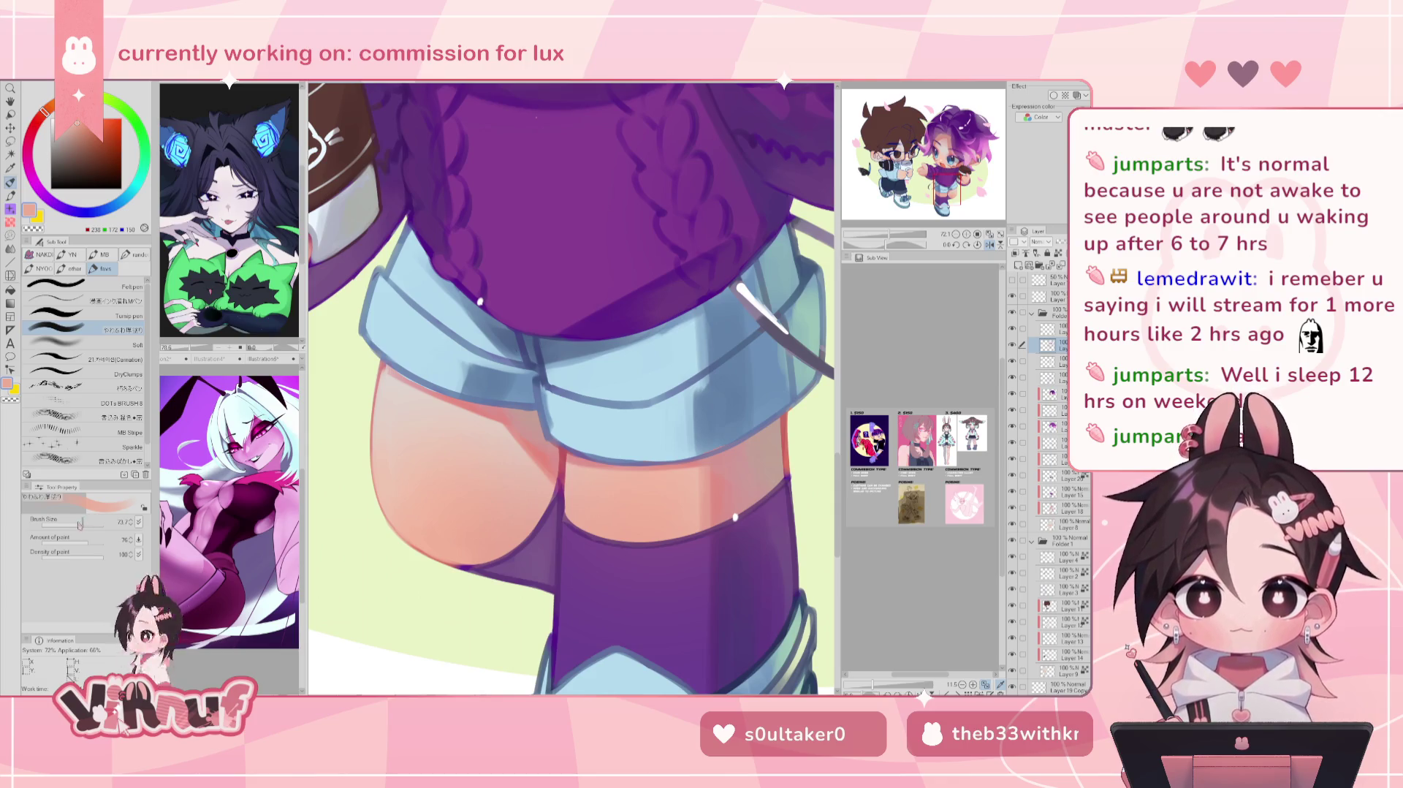
Step: Sample darker, lighter and mid purples from the stockings with a smaller brush, mirror-checking the legs
key(h)
alt+click(612, 553)
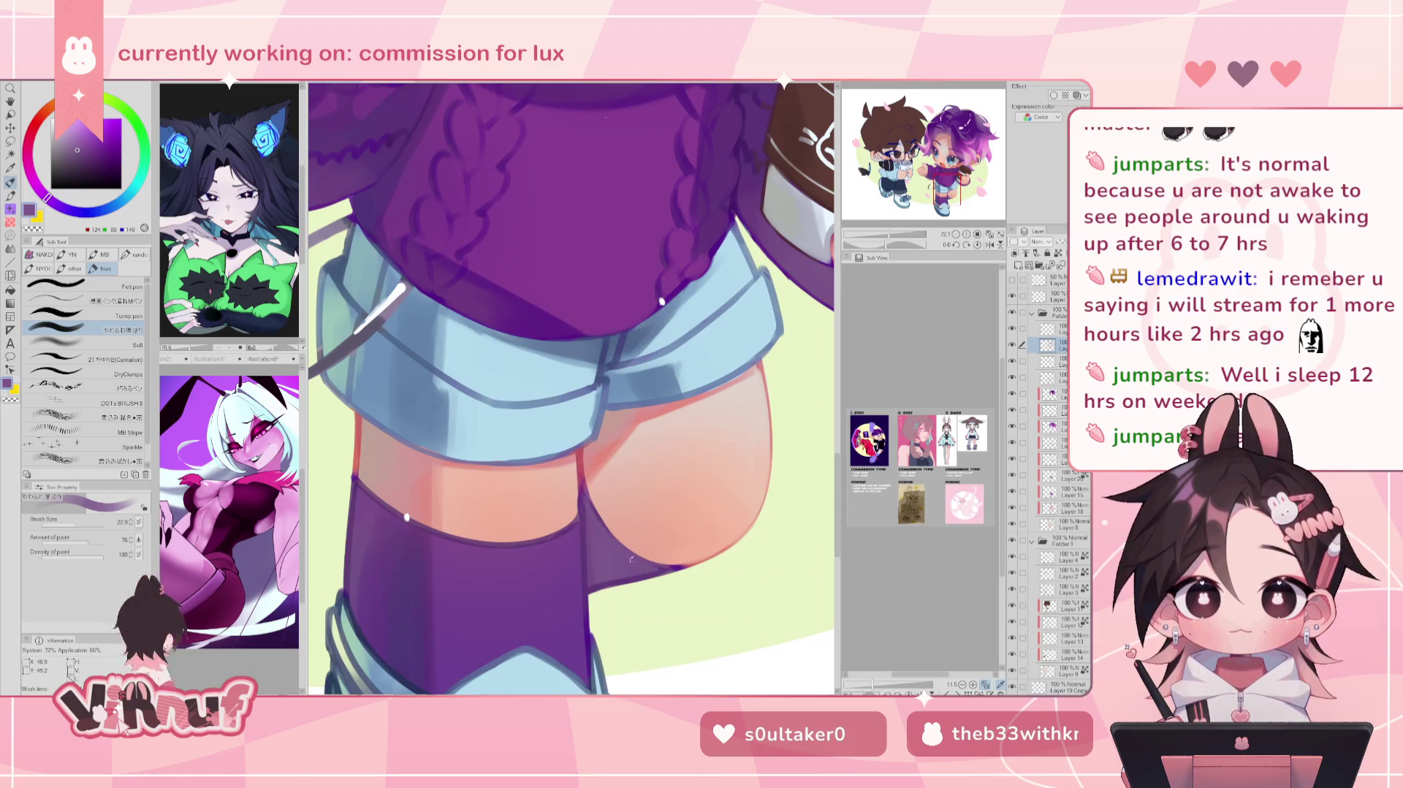
alt+click(625, 555)
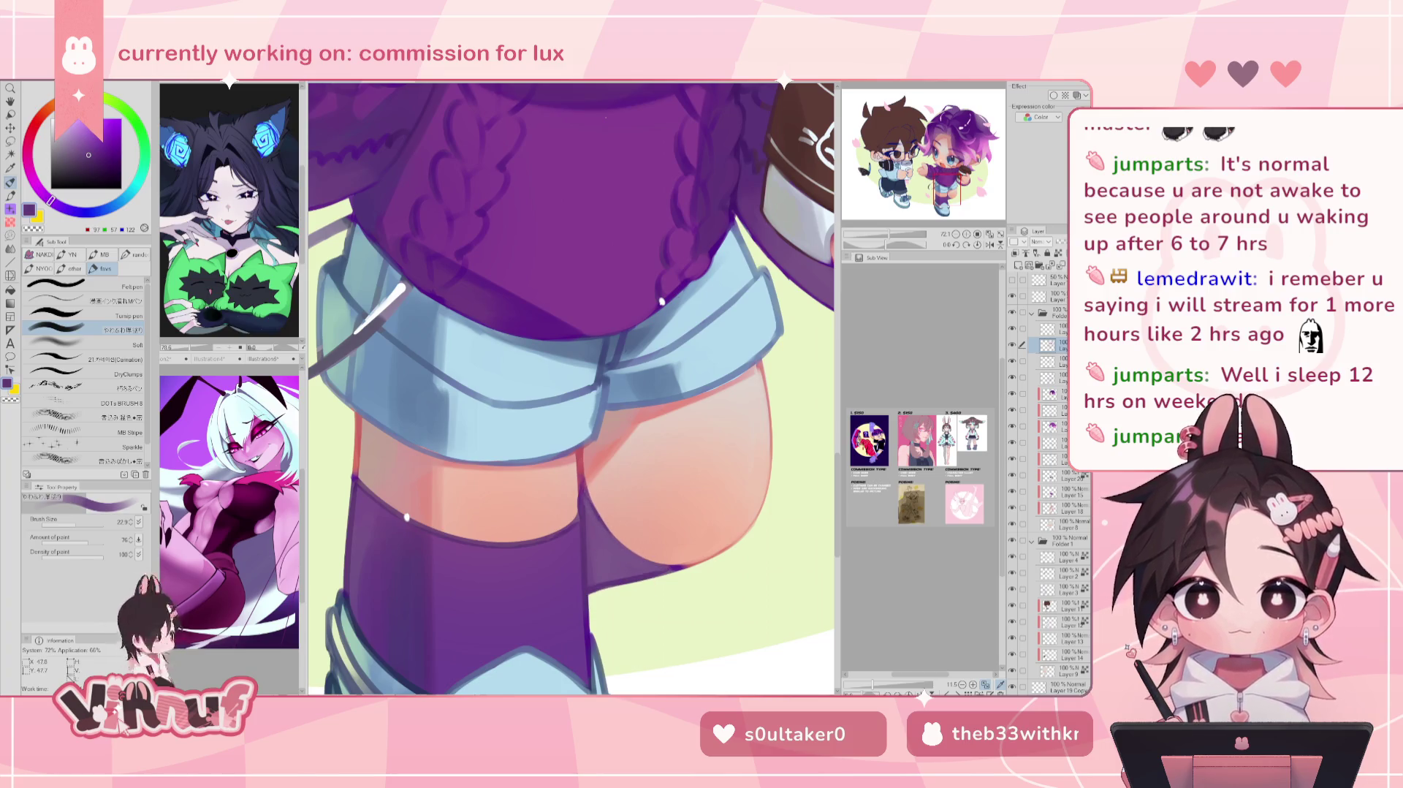
alt+click(653, 548)
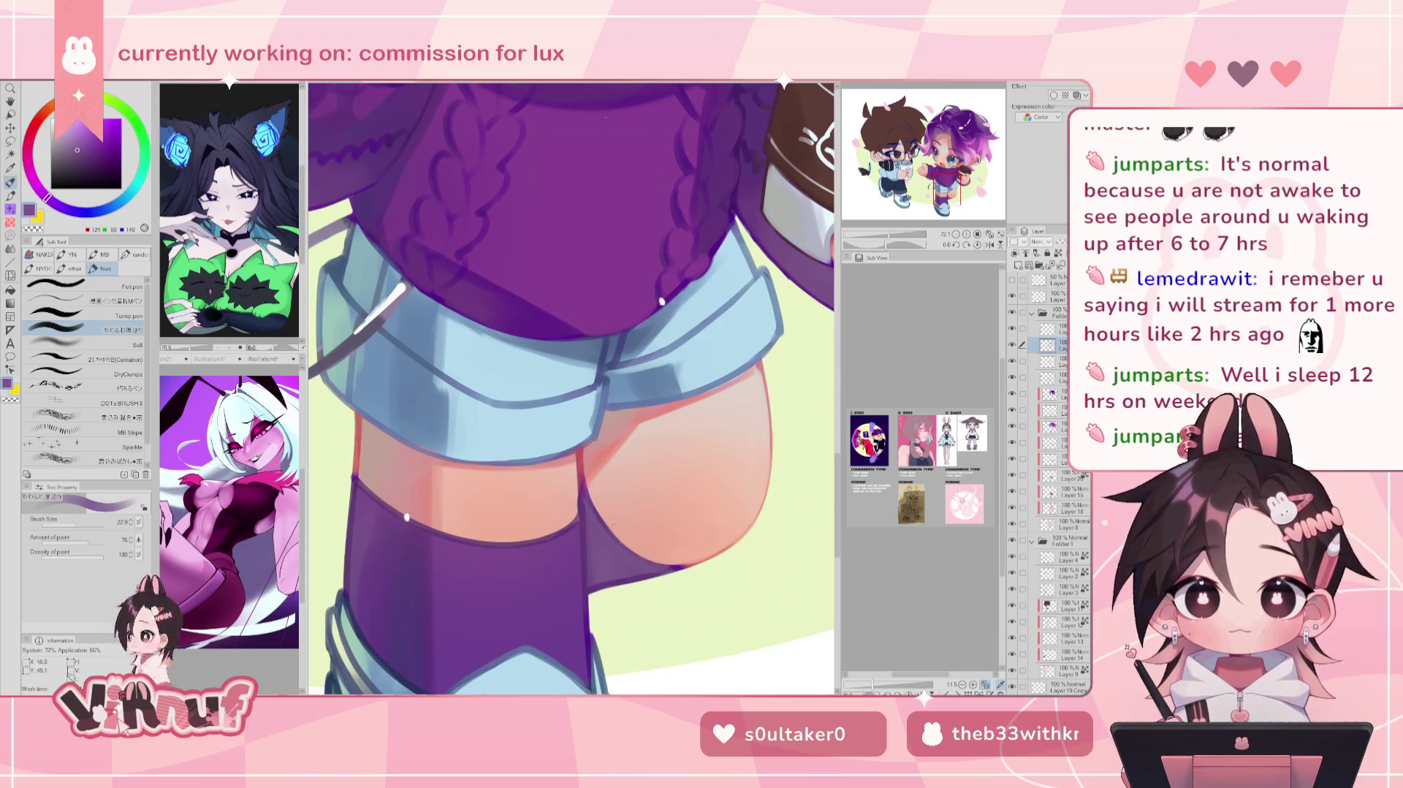
key(h)
alt+click(519, 573)
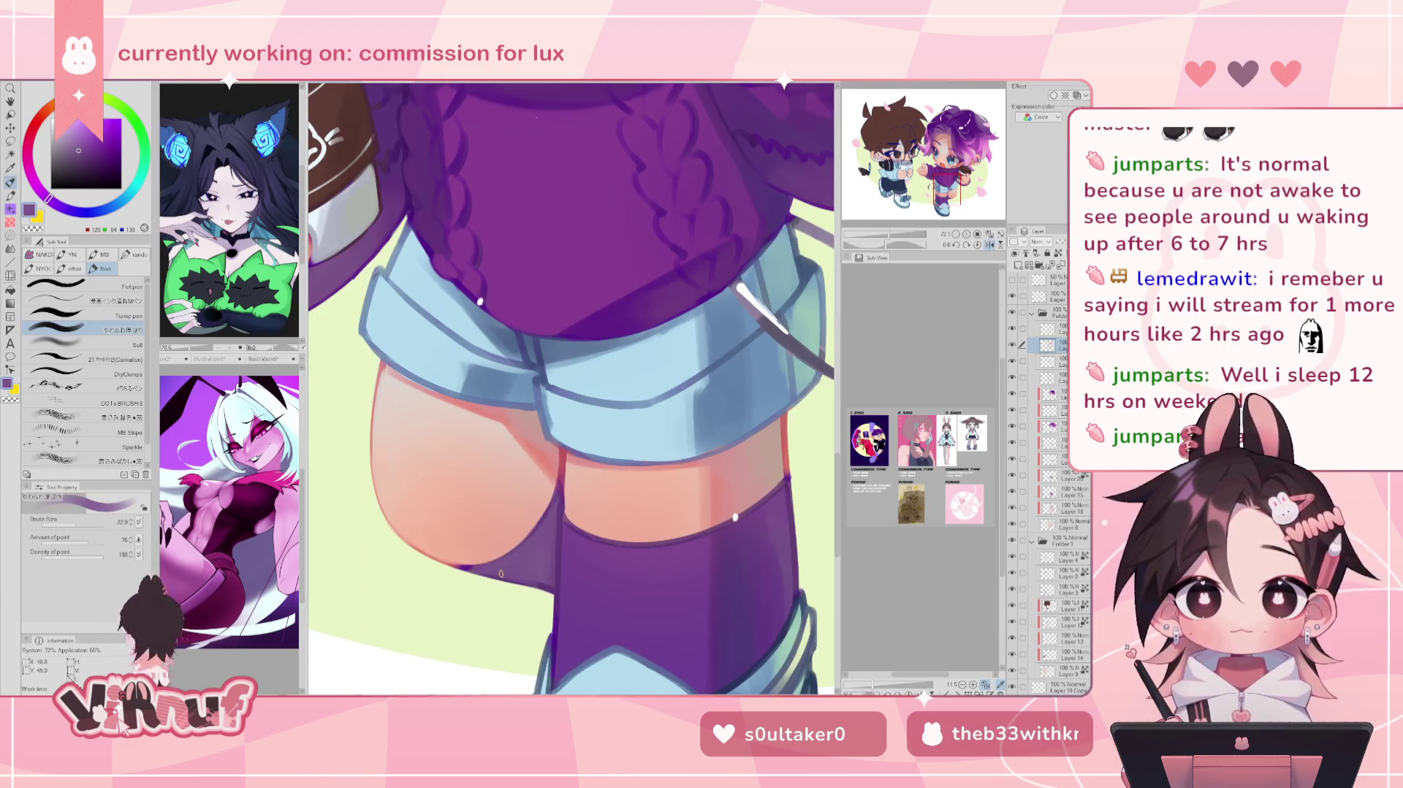
alt+click(538, 561)
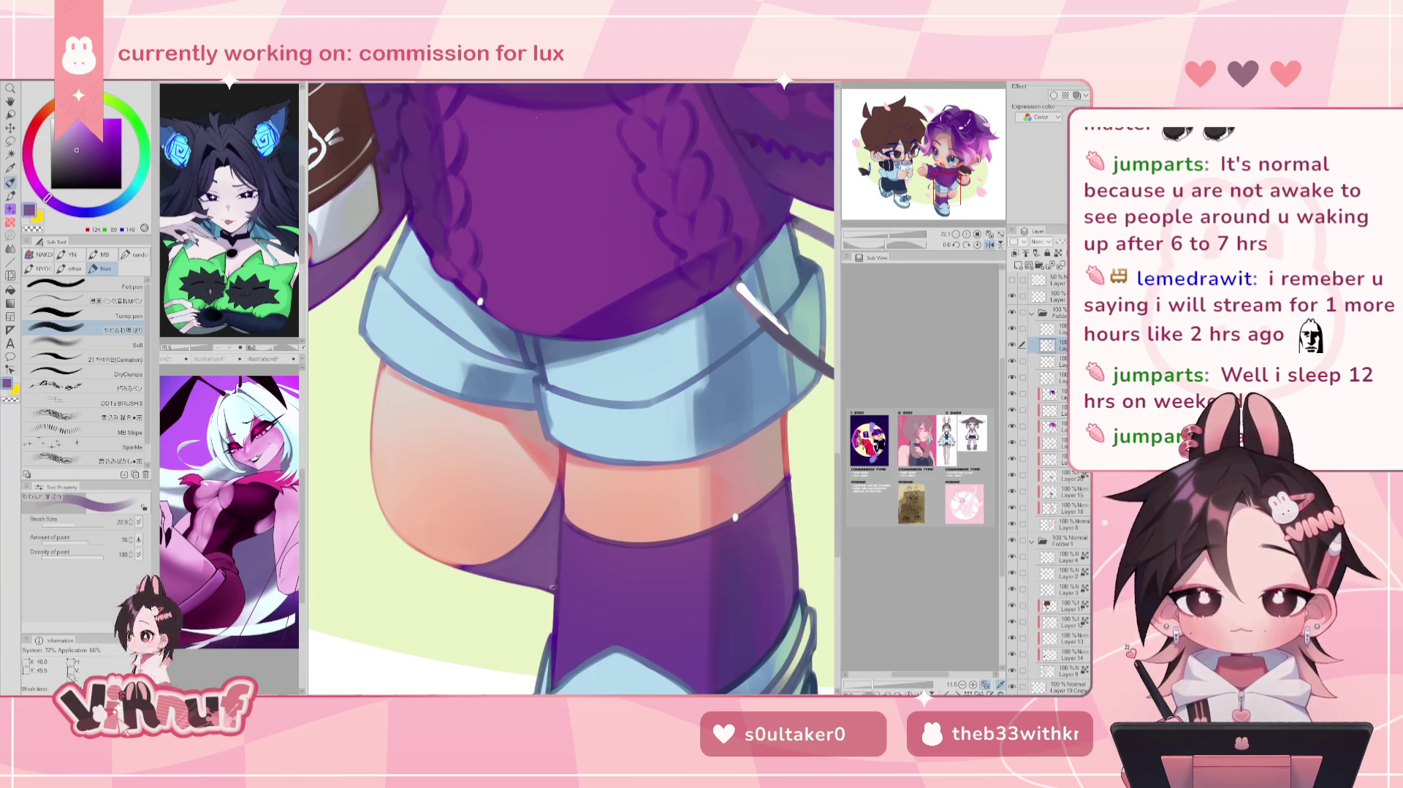
key(h)
Step: Blend the sock-thigh transition using stocking purple, the reddish outline pink and peach skin
alt+click(585, 476)
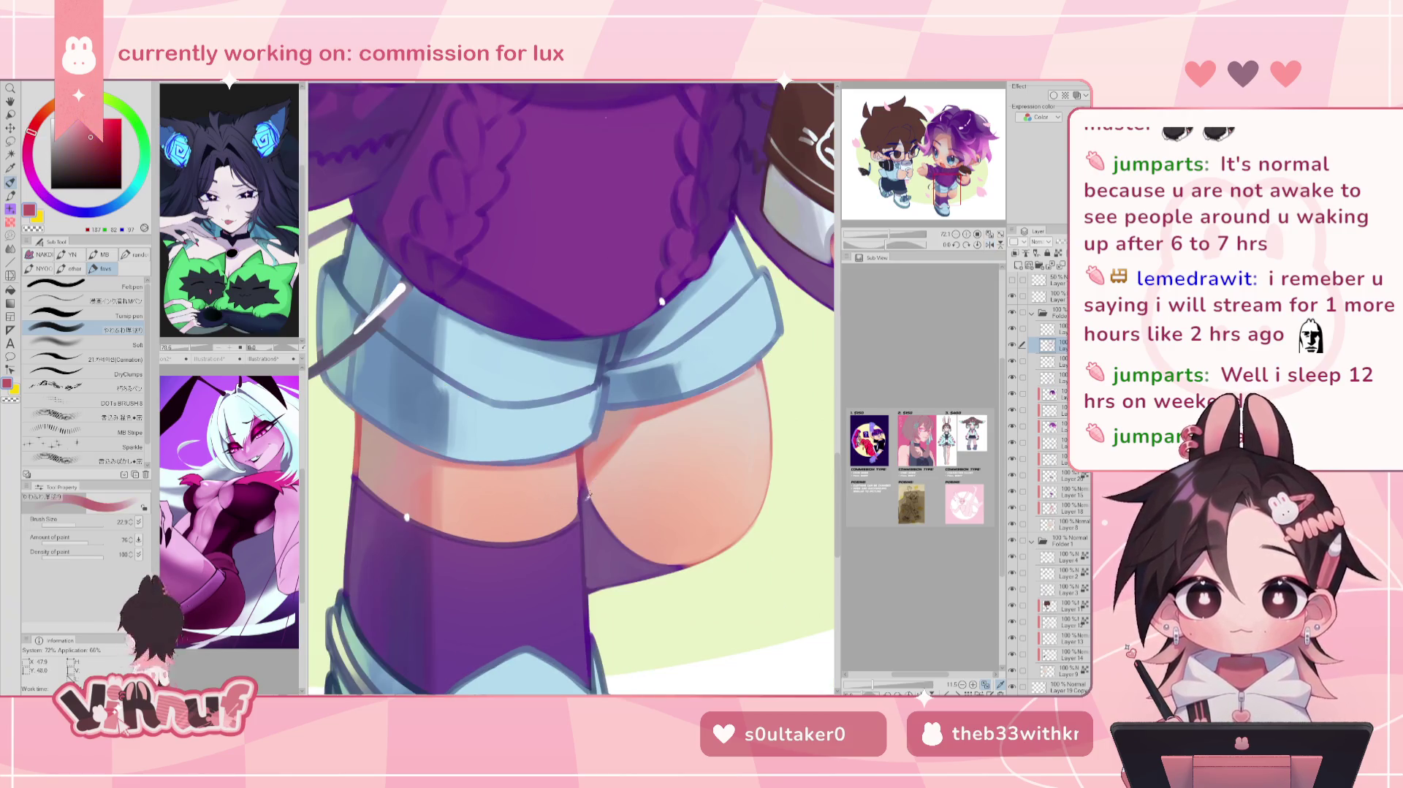
alt+click(583, 479)
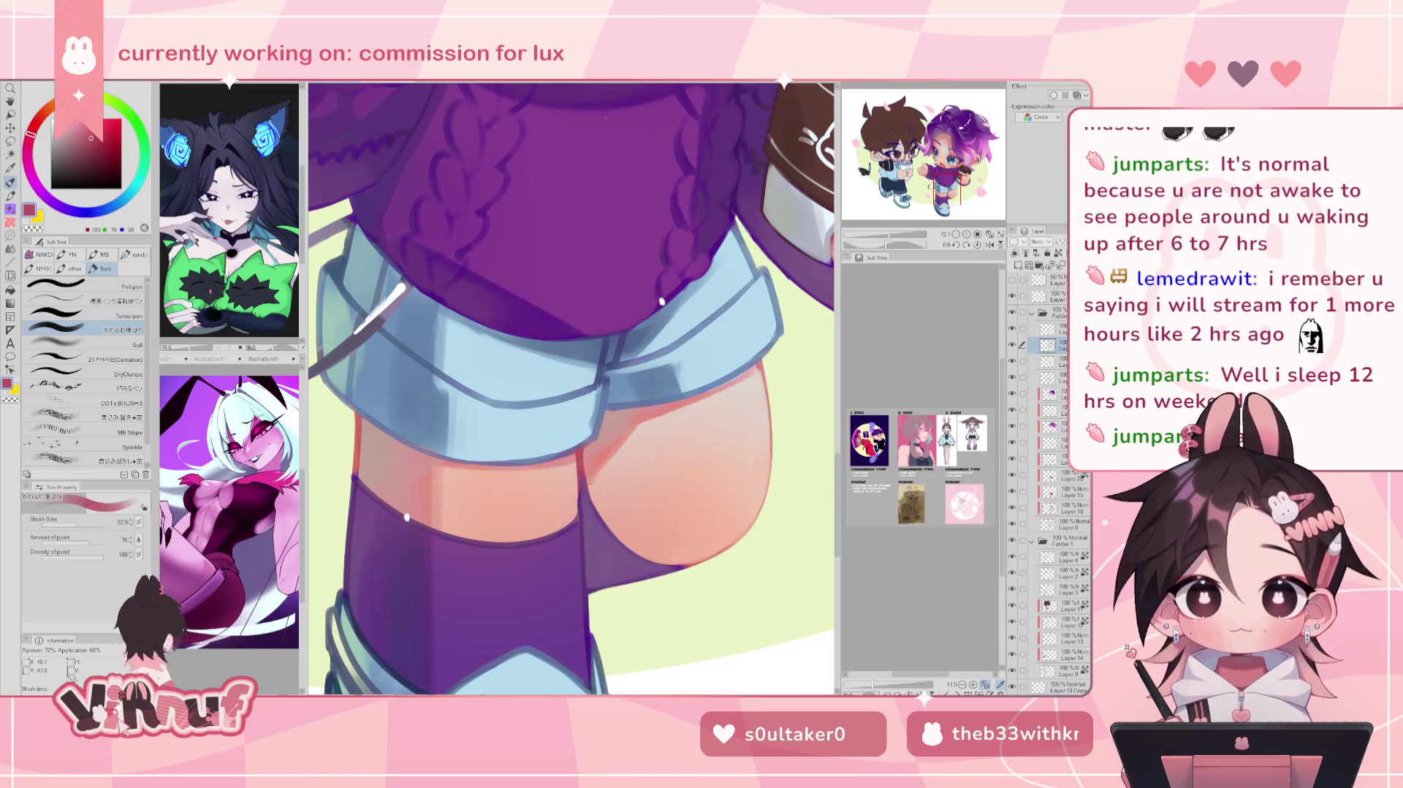
alt+click(588, 455)
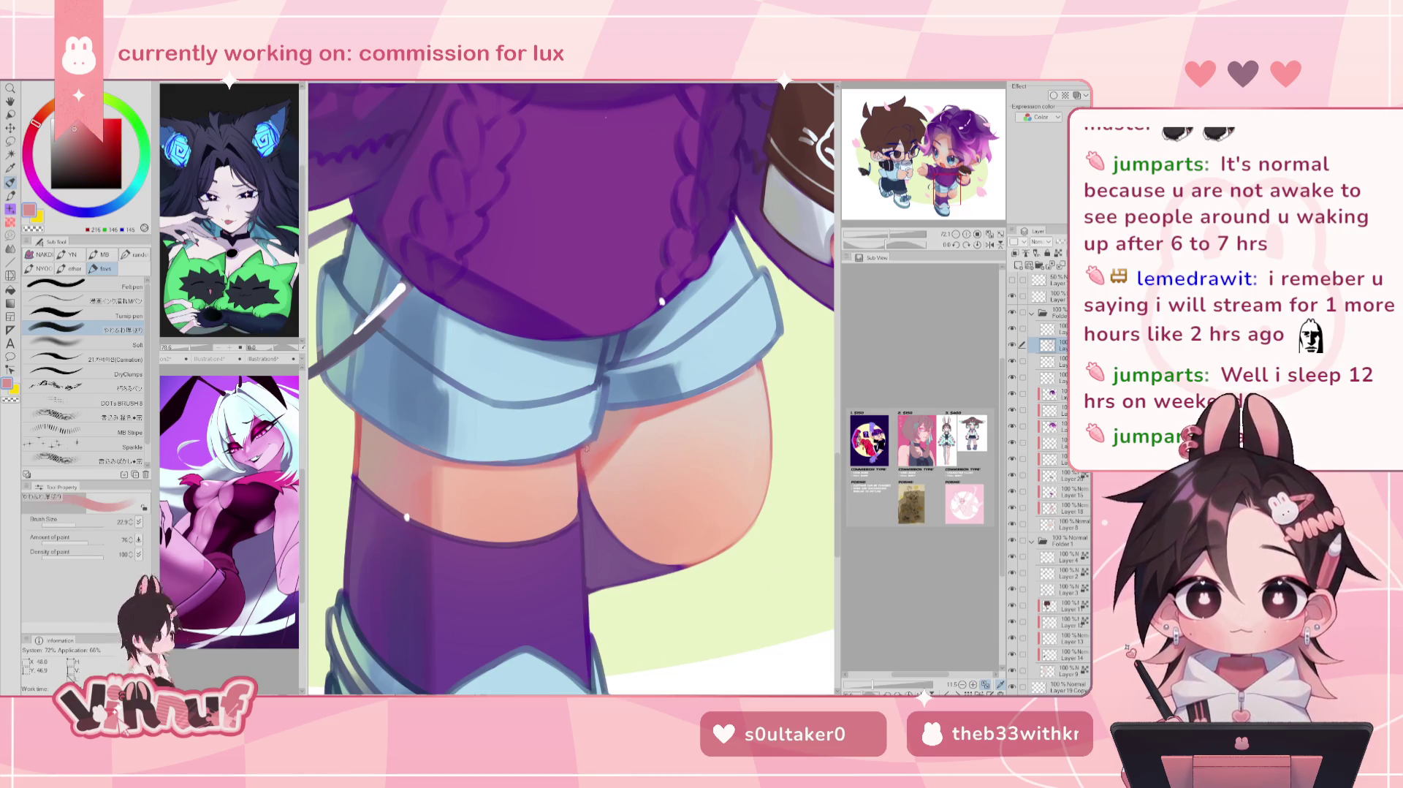
alt+click(576, 460)
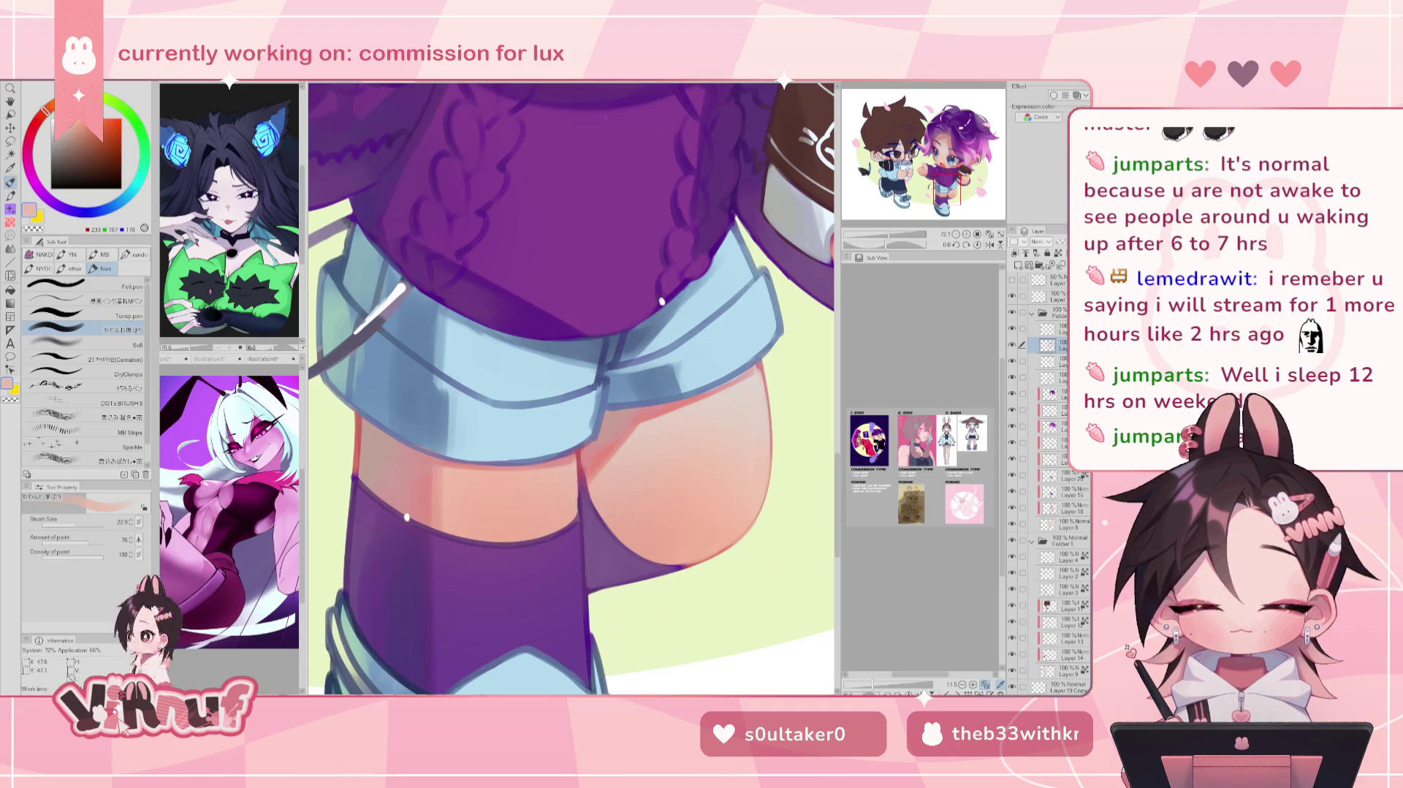
alt+click(581, 552)
key(h)
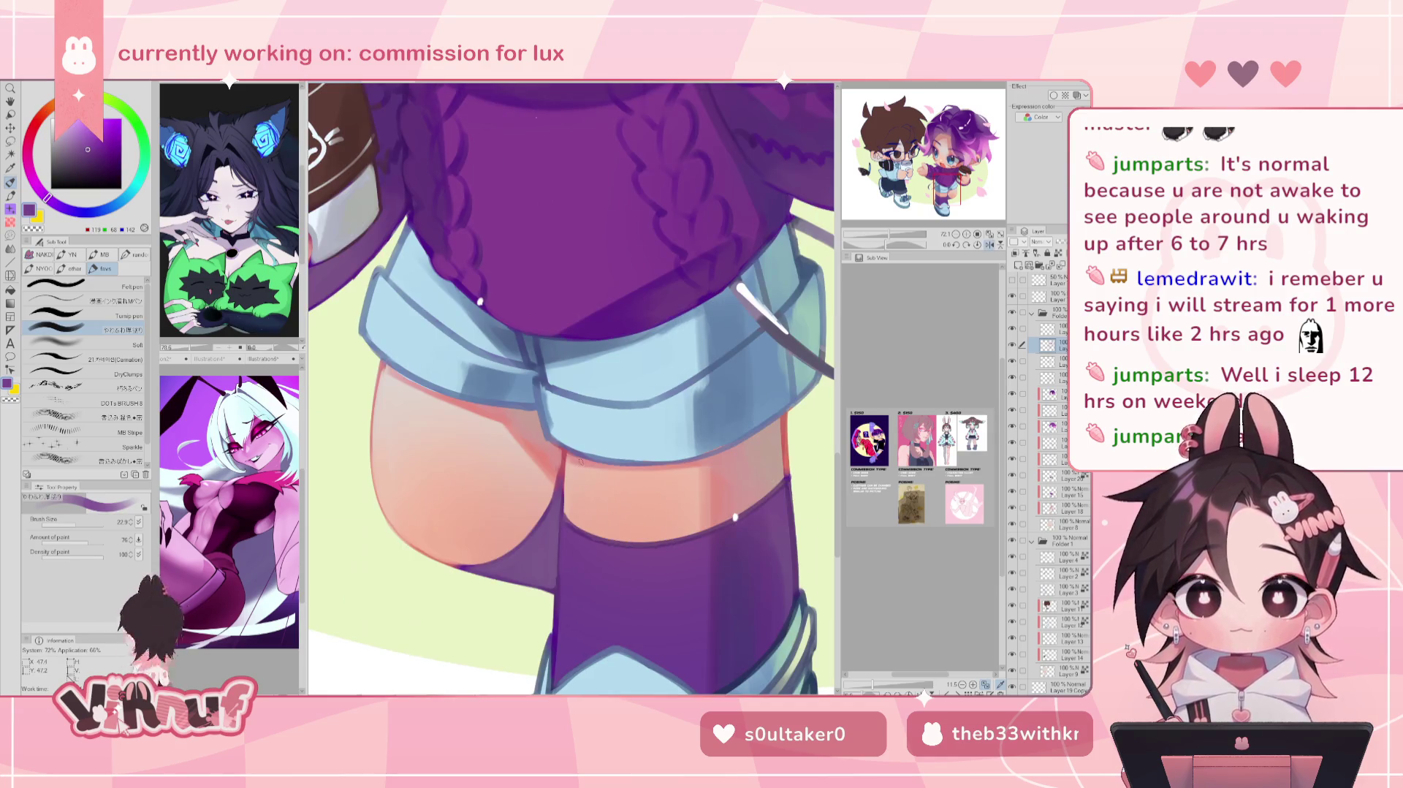
scroll(571, 389, down, 3)
alt+click(498, 443)
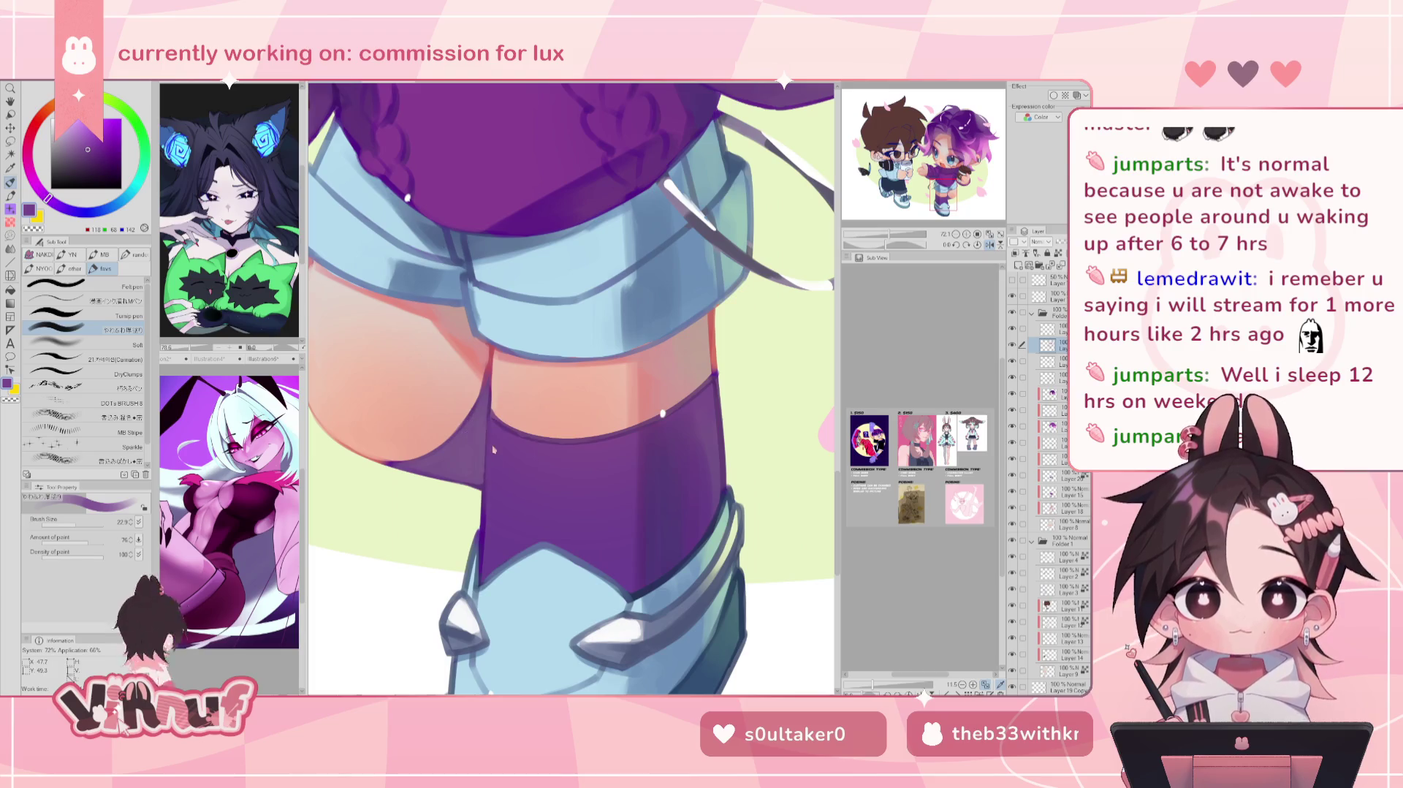
Step: Sample bluer and deeper sock purples plus pinkish and light peach thigh tones on the other leg
alt+click(491, 418)
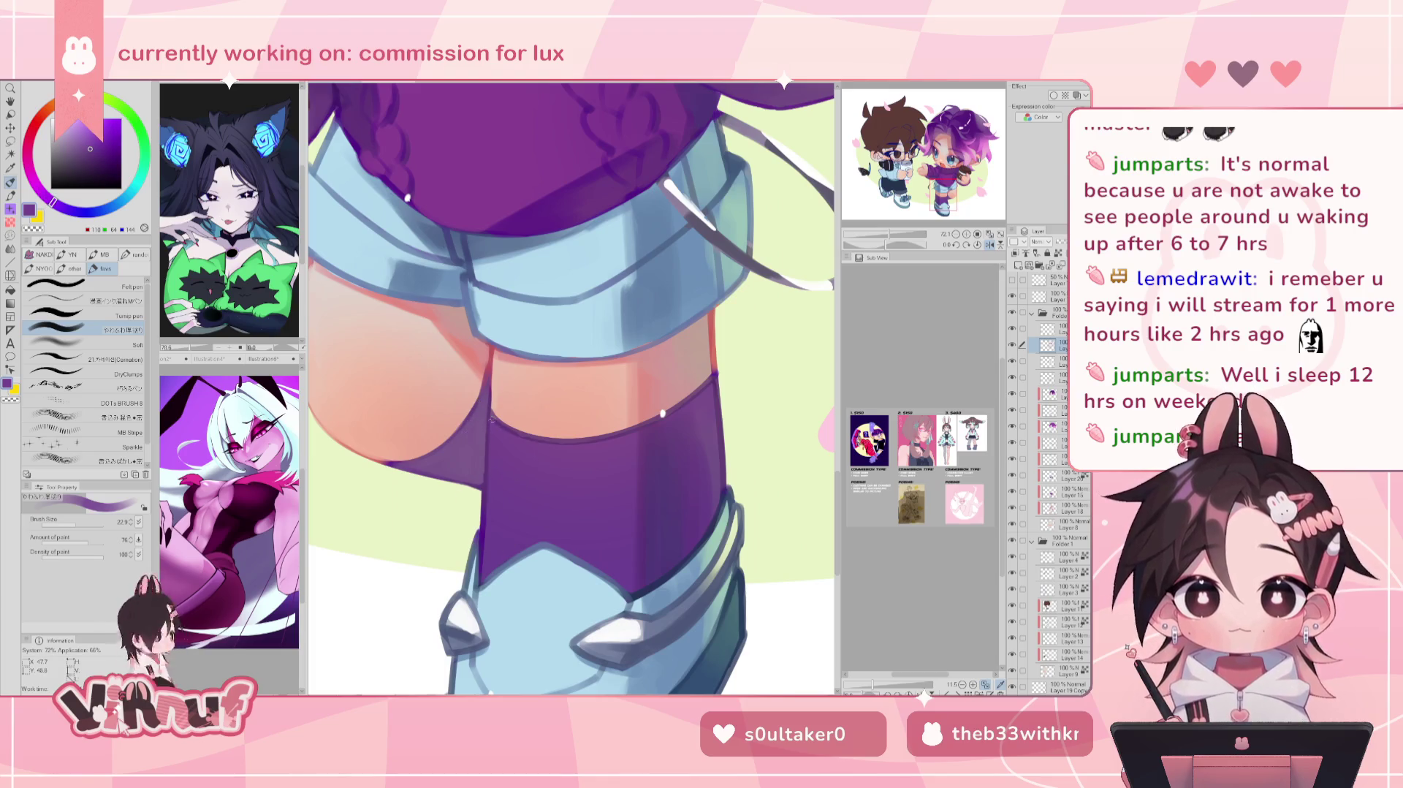
alt+click(495, 463)
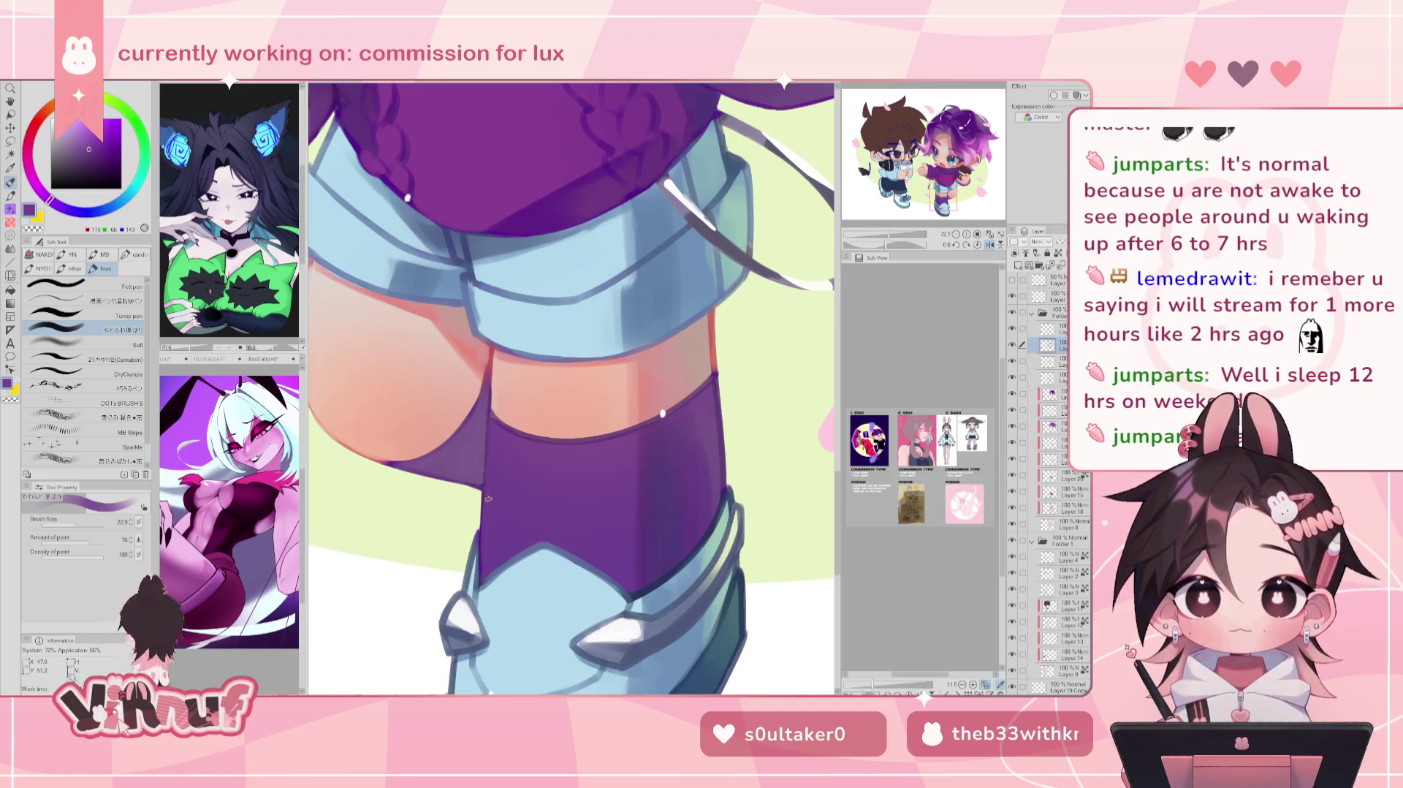
alt+click(493, 527)
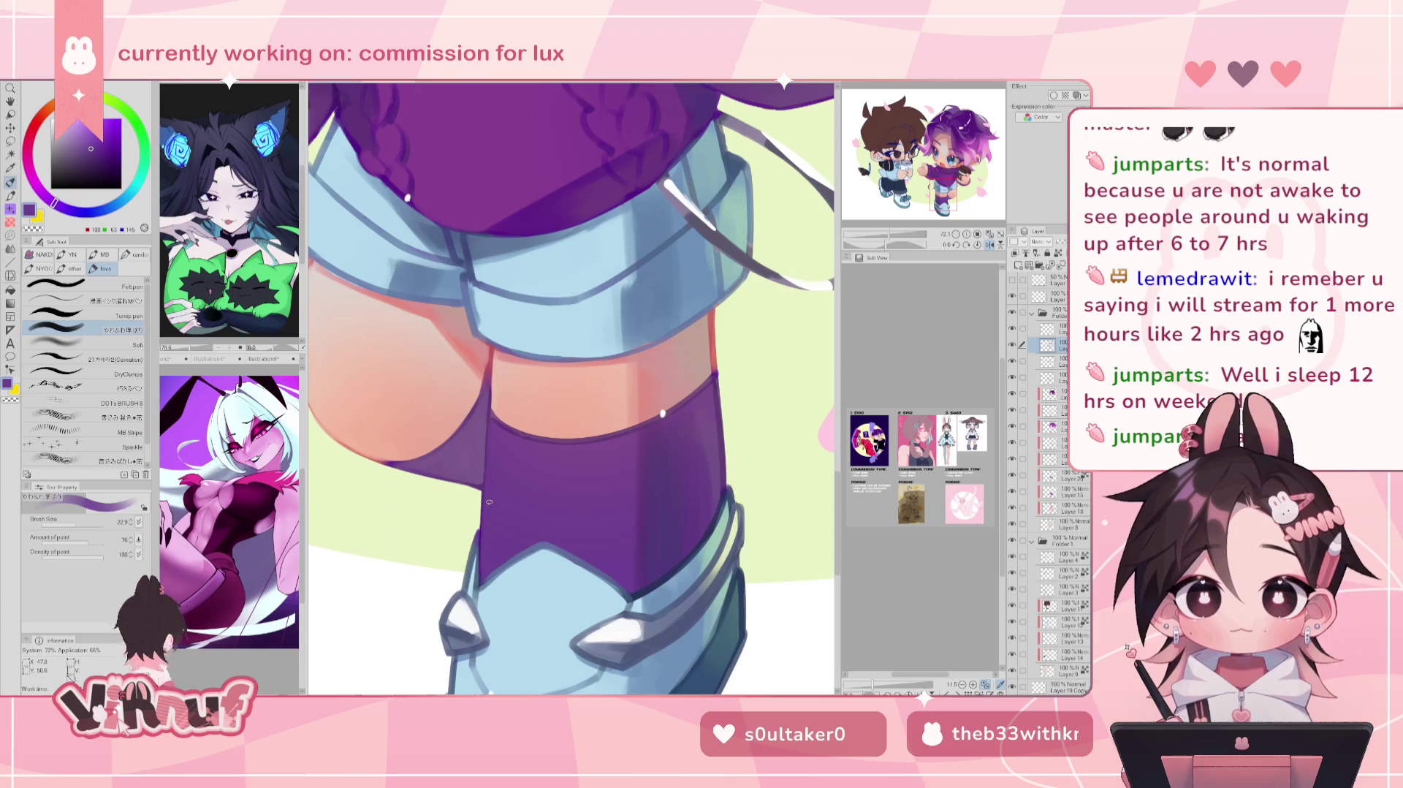
key(h)
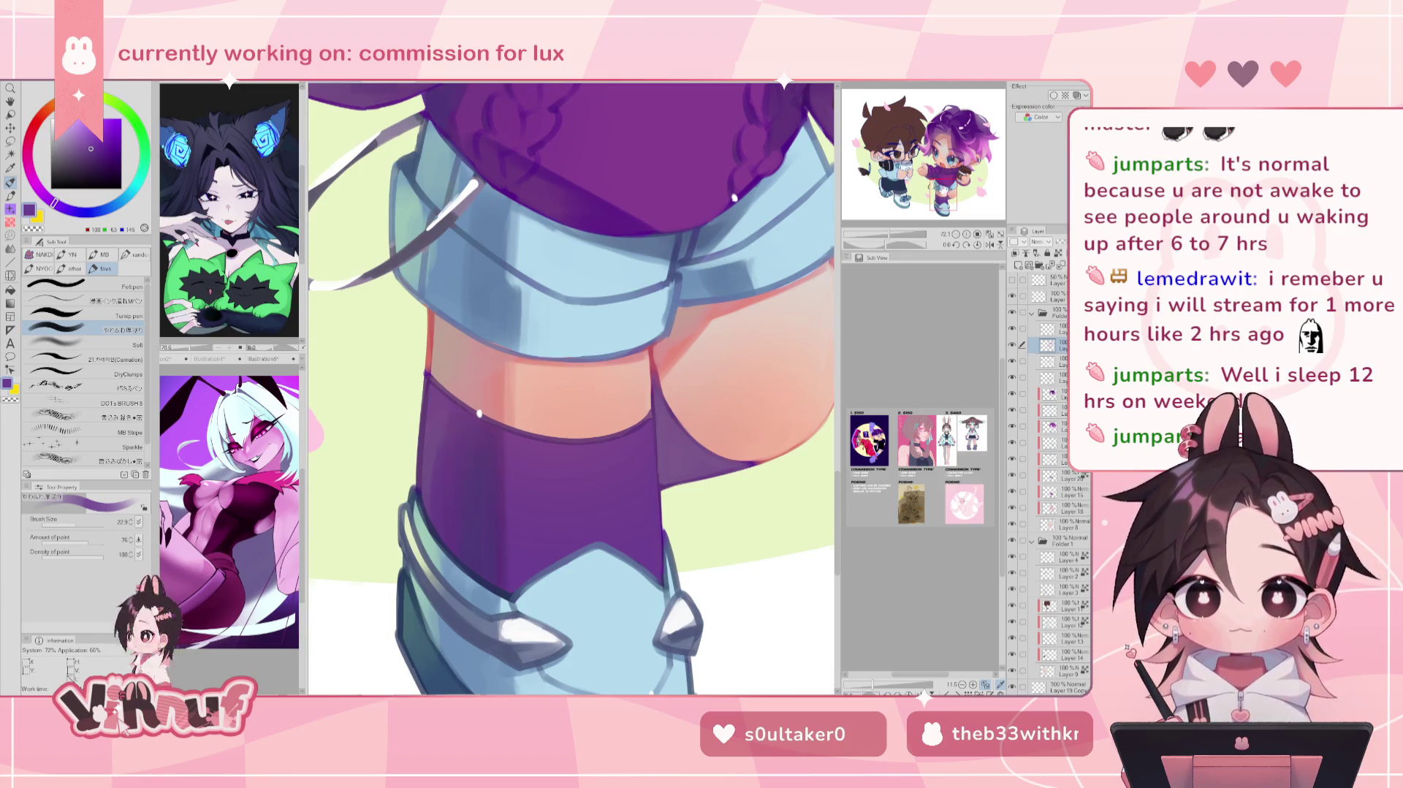
drag(570, 387, 493, 380)
alt+click(453, 380)
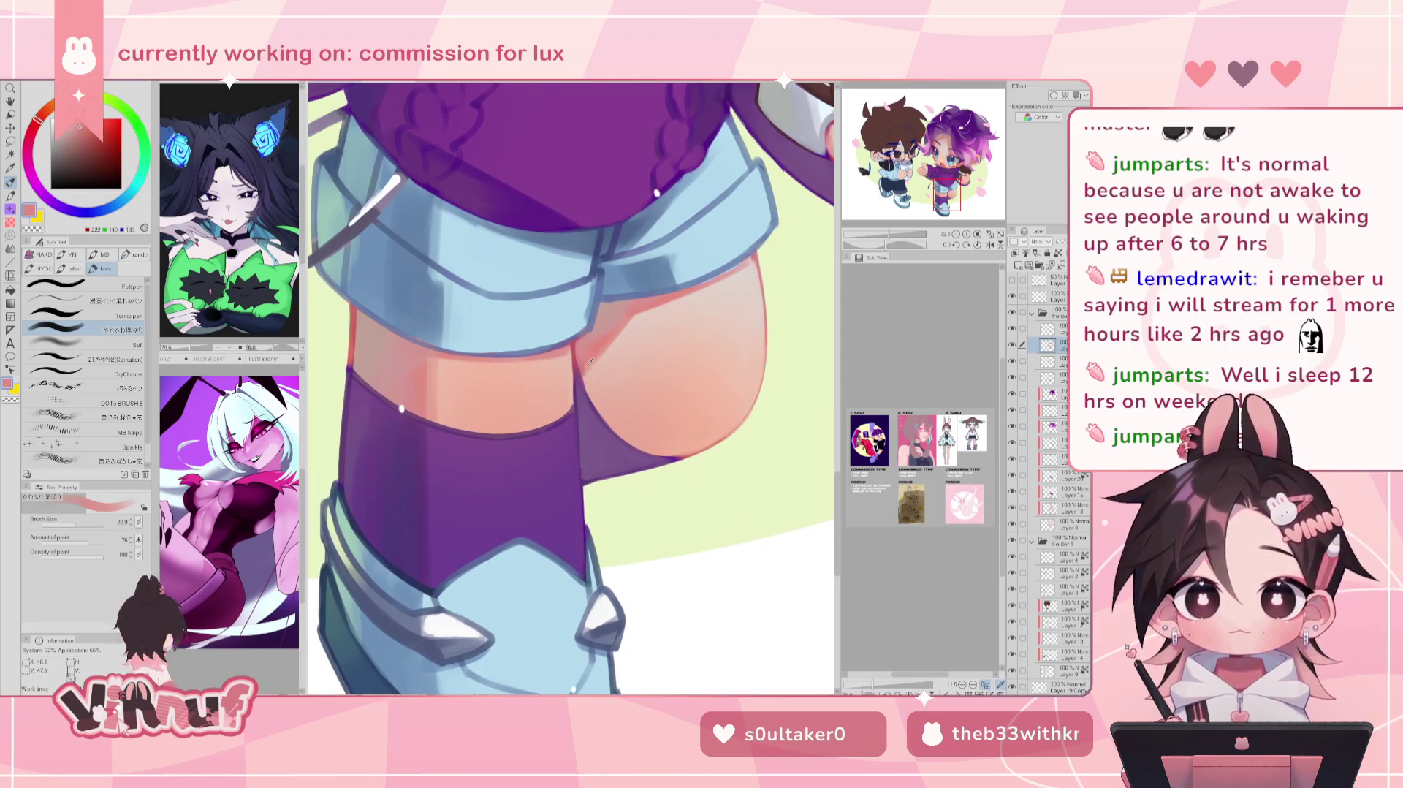
alt+click(582, 375)
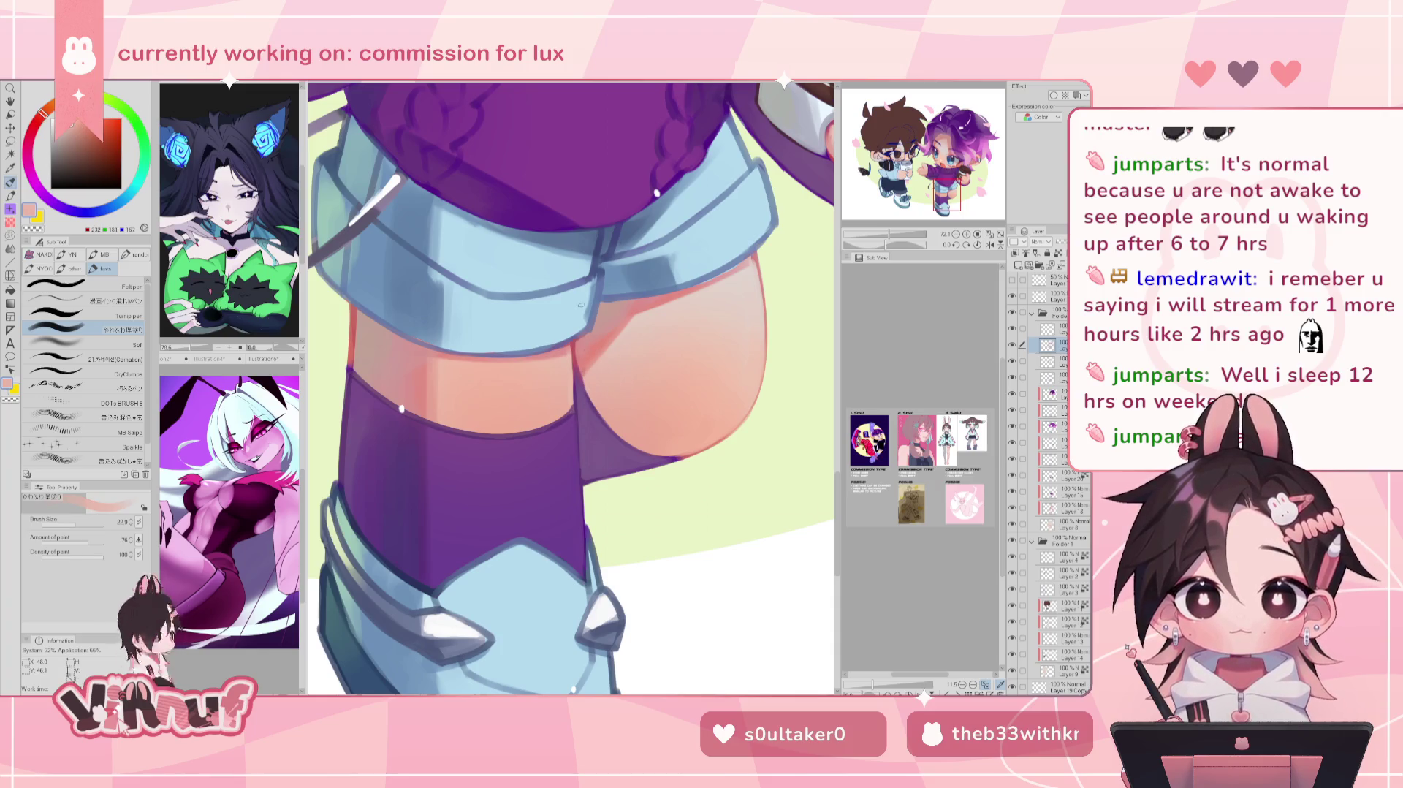
alt+click(580, 485)
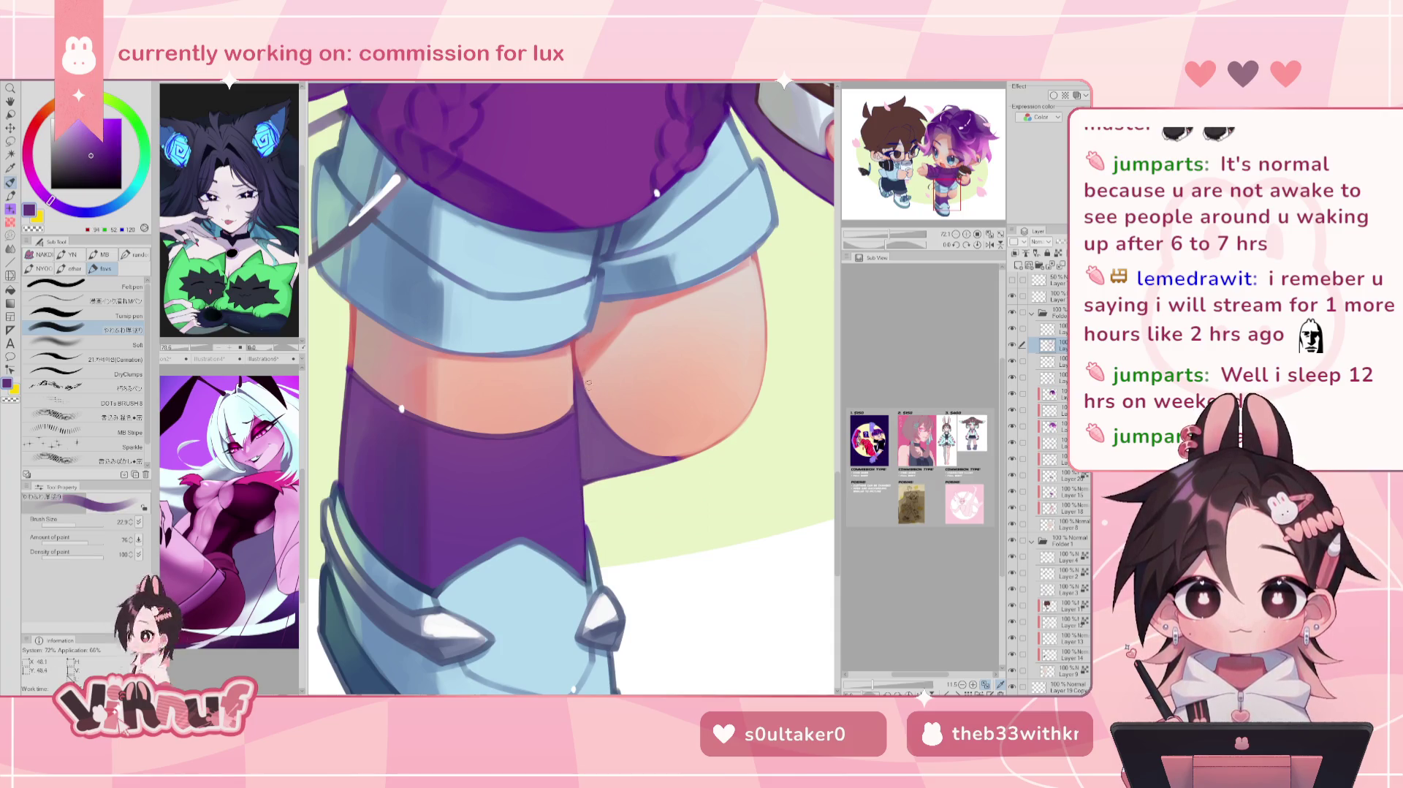
Step: Try the Carnation sub tool, return to the soft brush, and pick a lighter stocking purple
key(h)
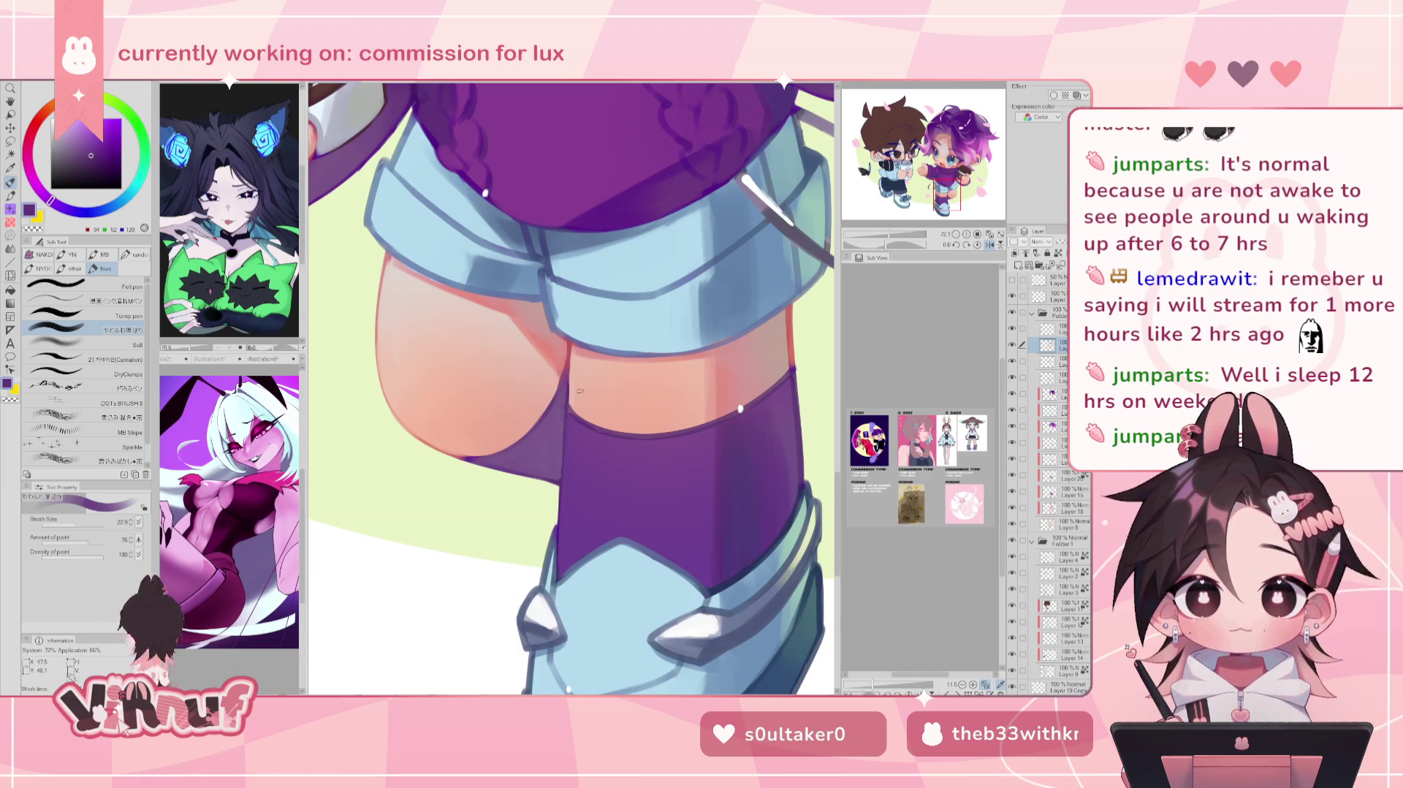
click(102, 359)
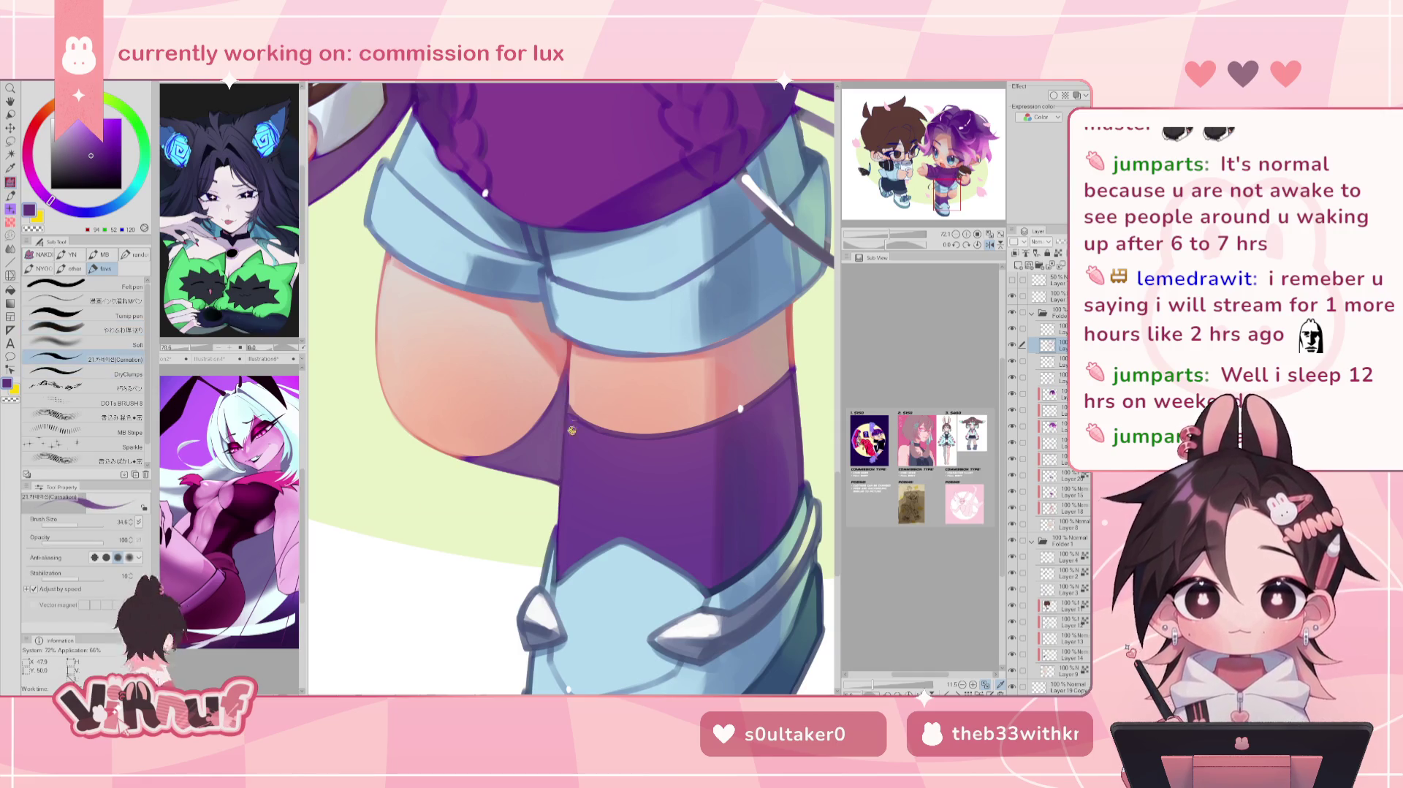
drag(627, 407, 533, 427)
click(126, 330)
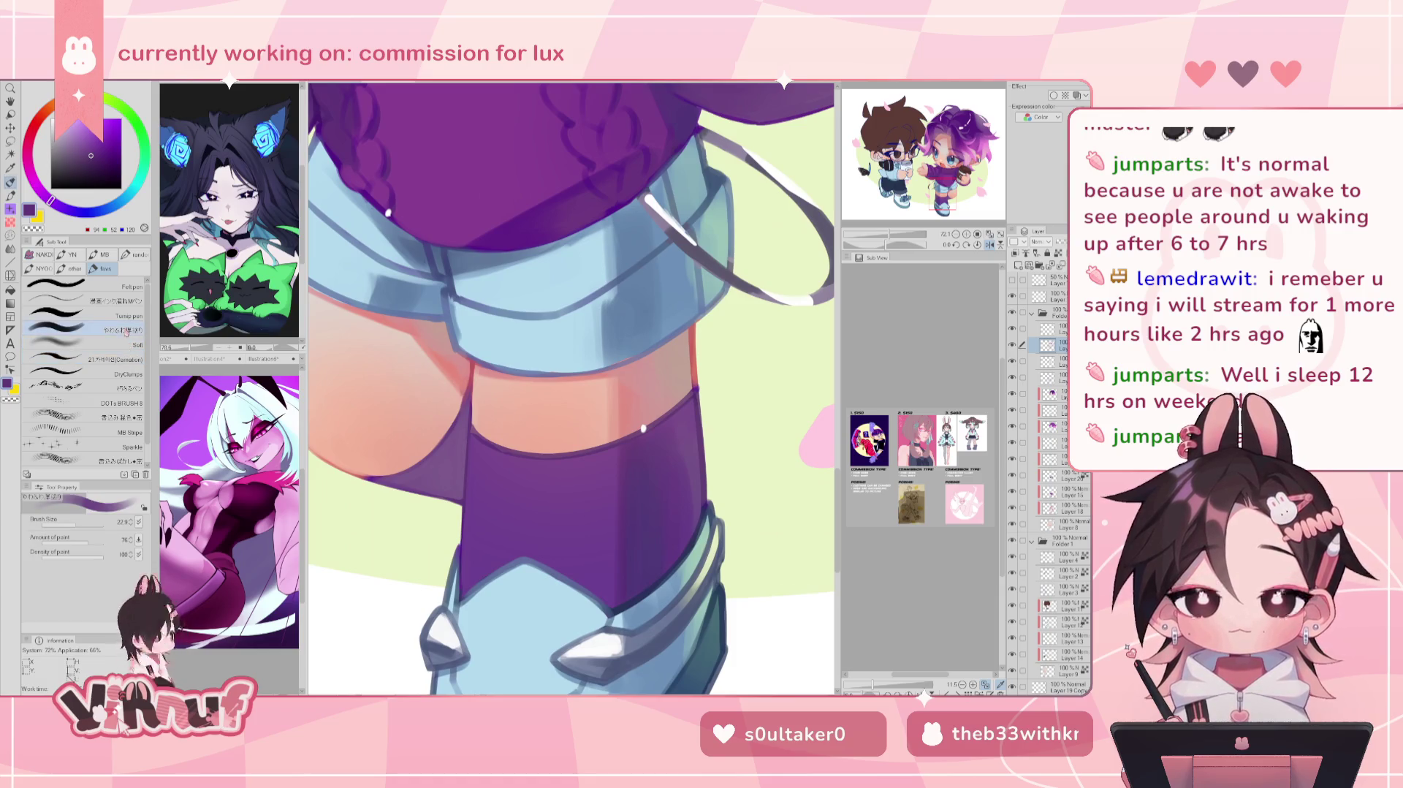
alt+click(478, 436)
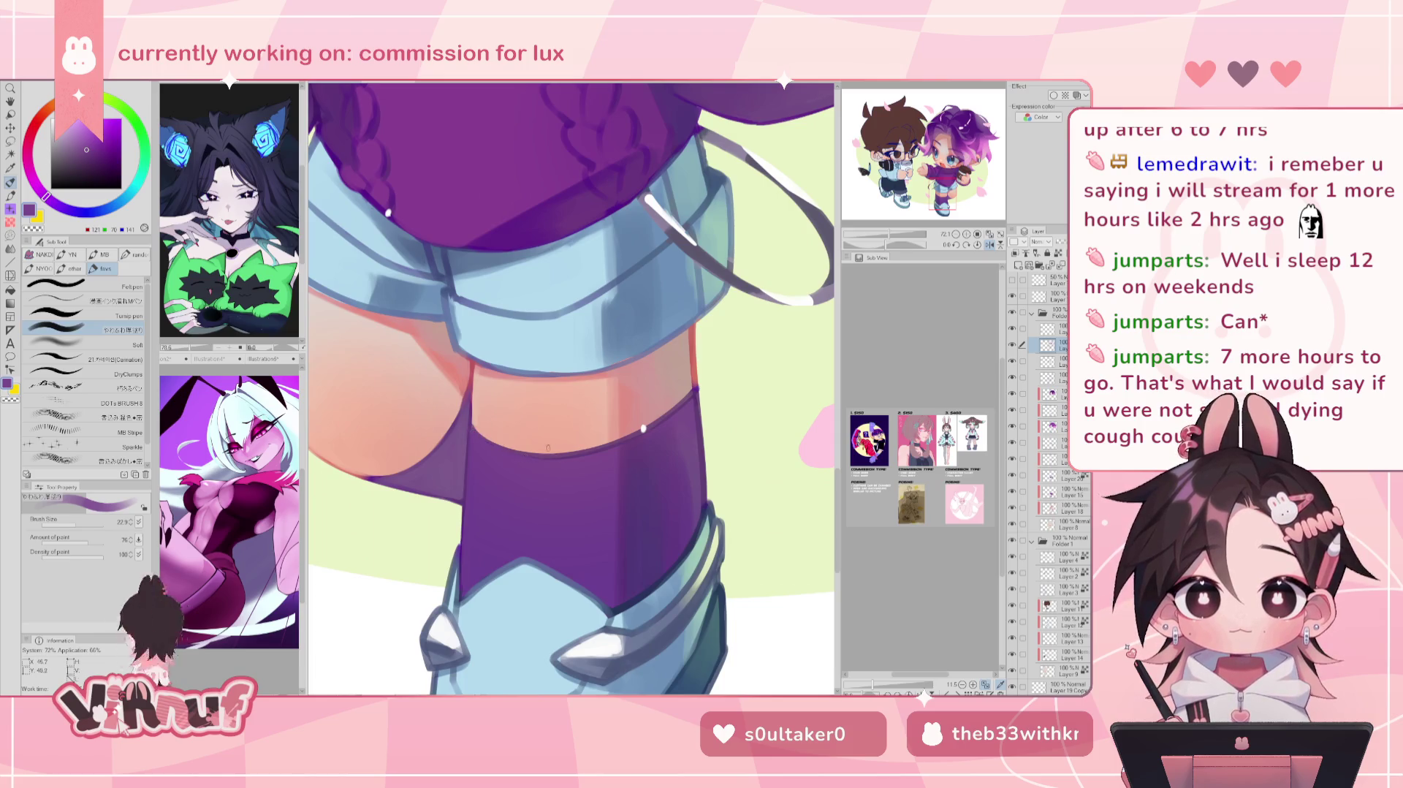
key(h)
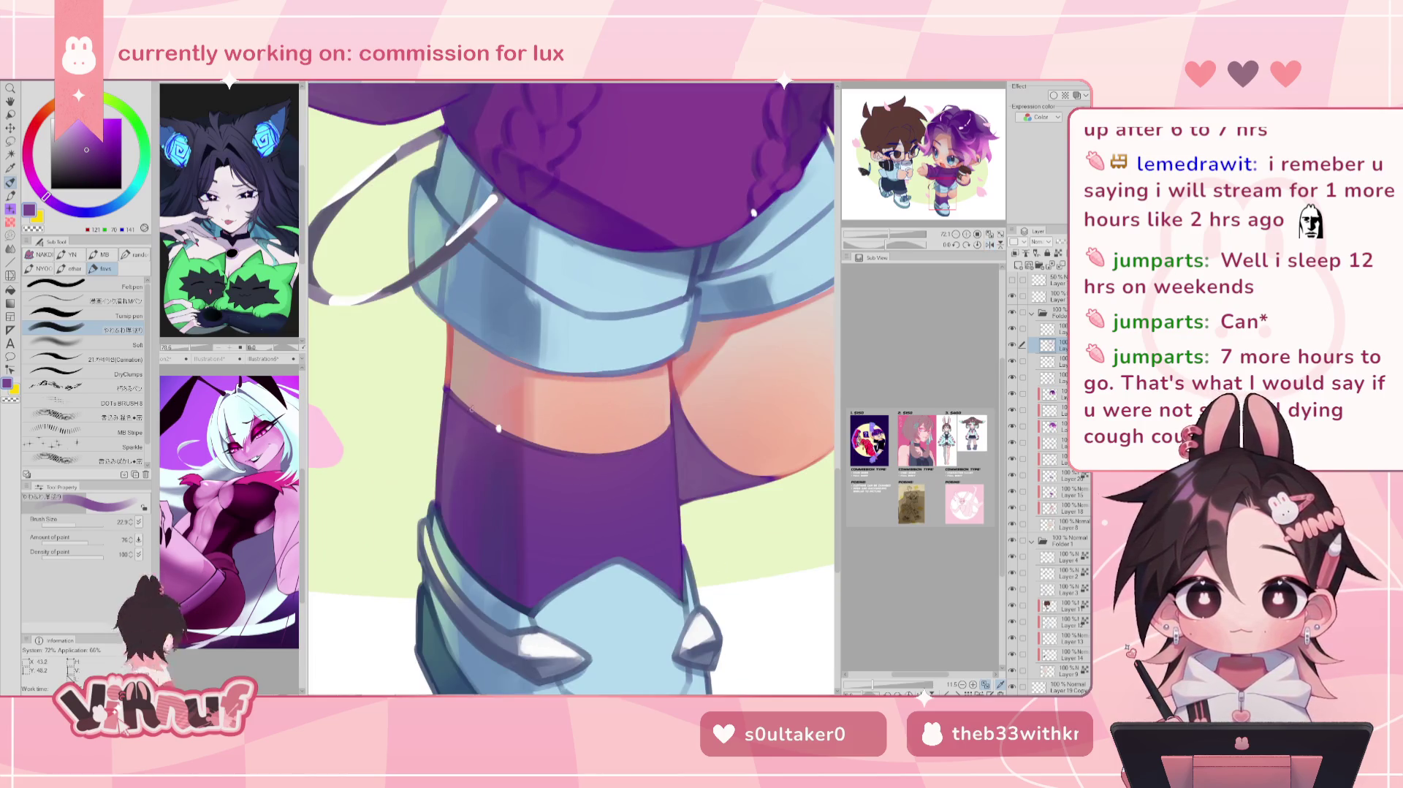
Step: Adjust the sock purple and skin tone, then sample light and dark denim blues from the shorts
alt+click(447, 446)
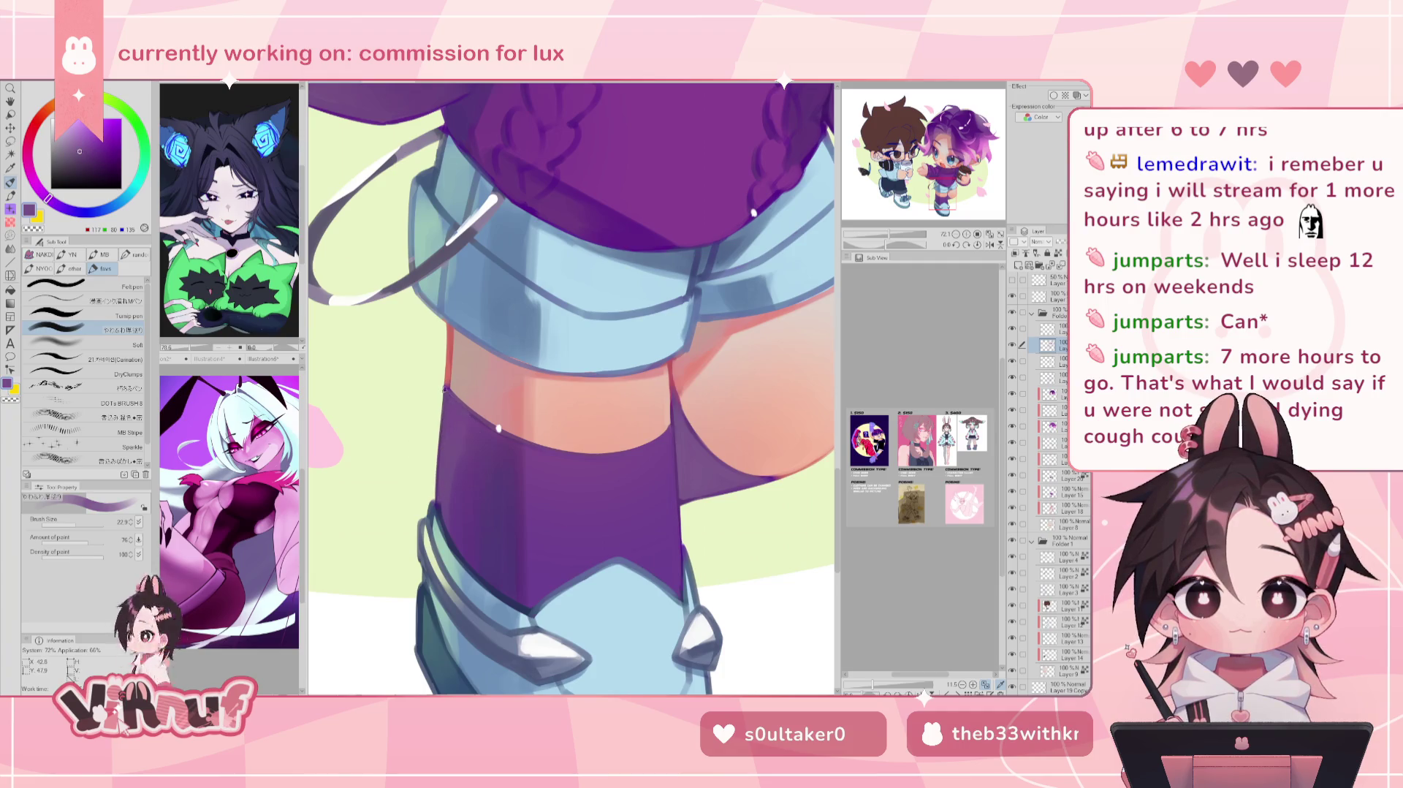
alt+click(452, 387)
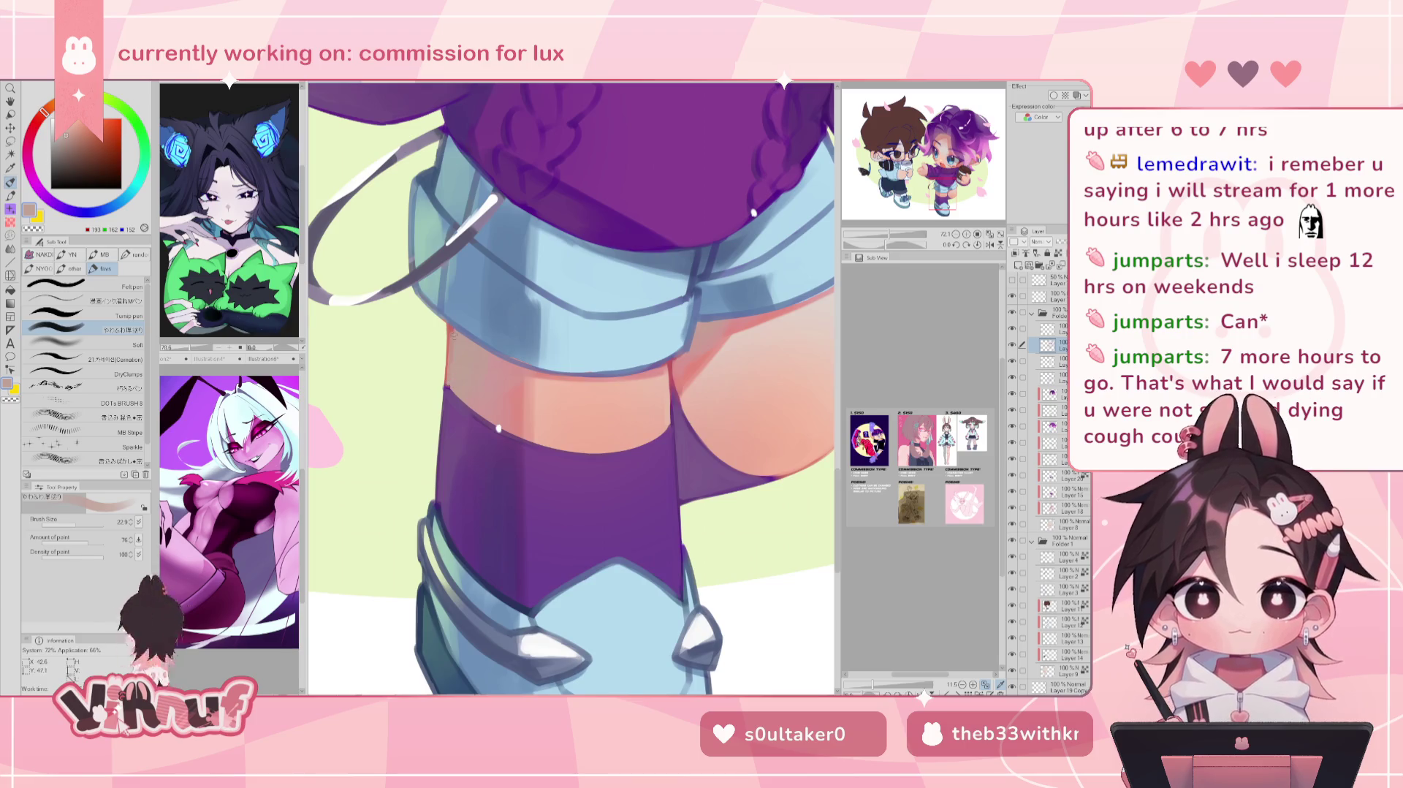
alt+click(499, 337)
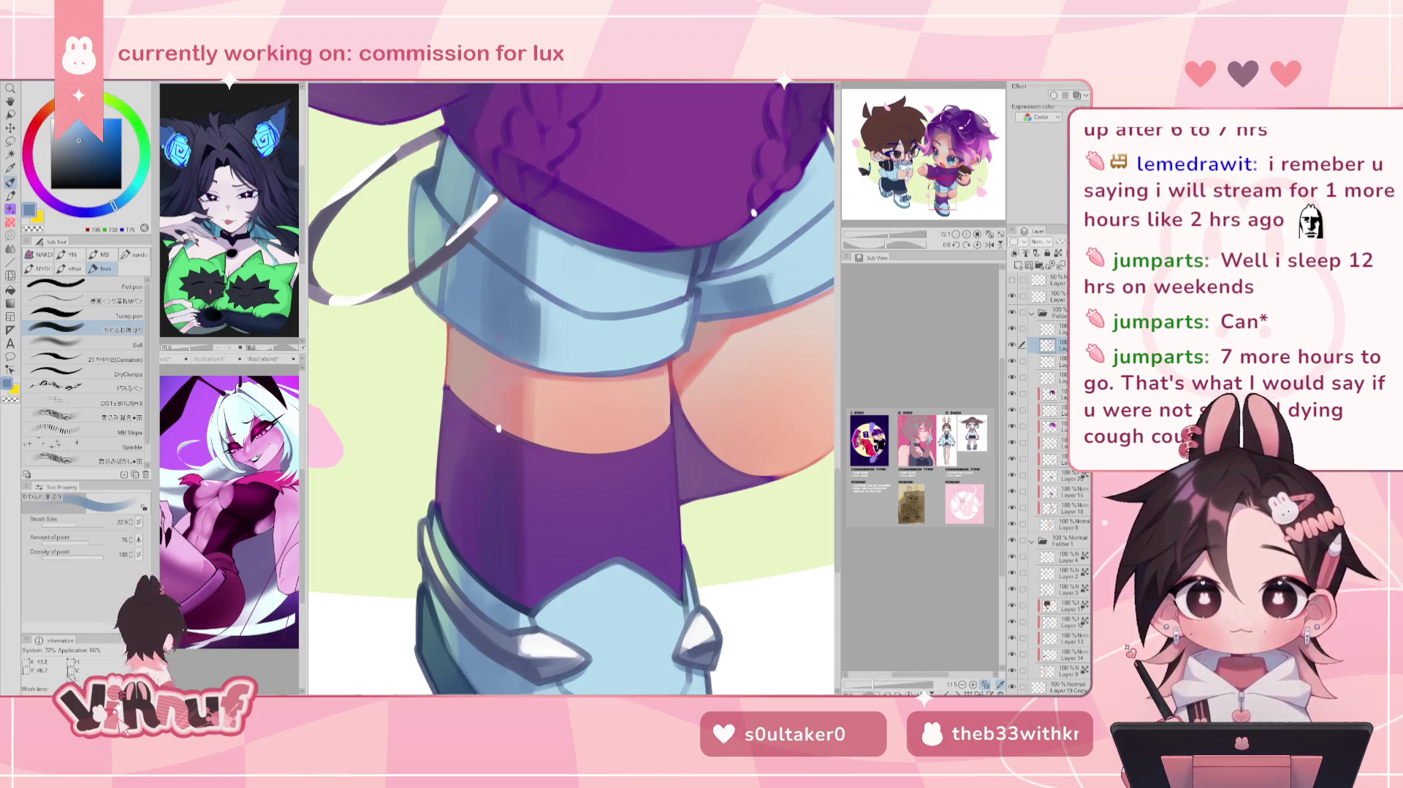
alt+click(459, 308)
alt+click(467, 335)
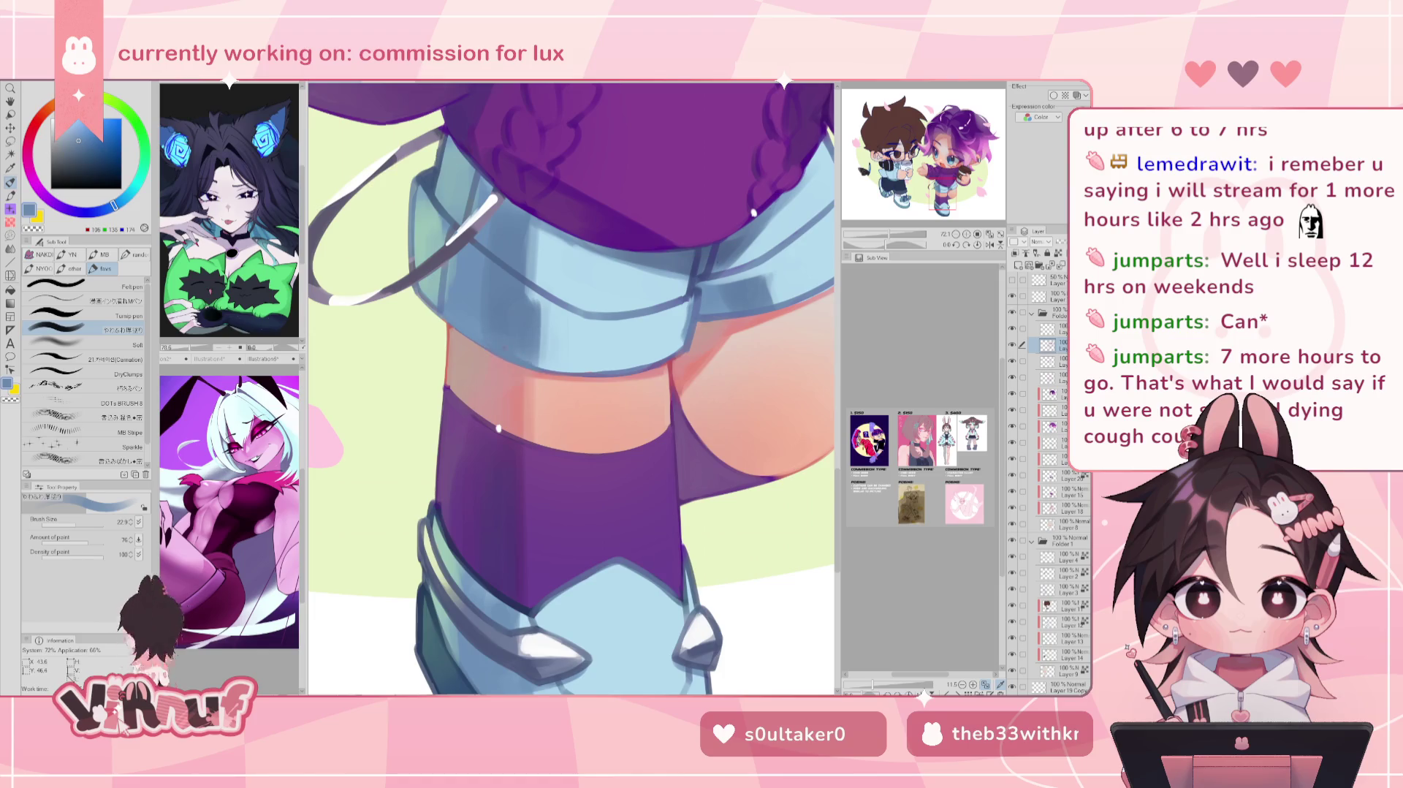
alt+click(522, 334)
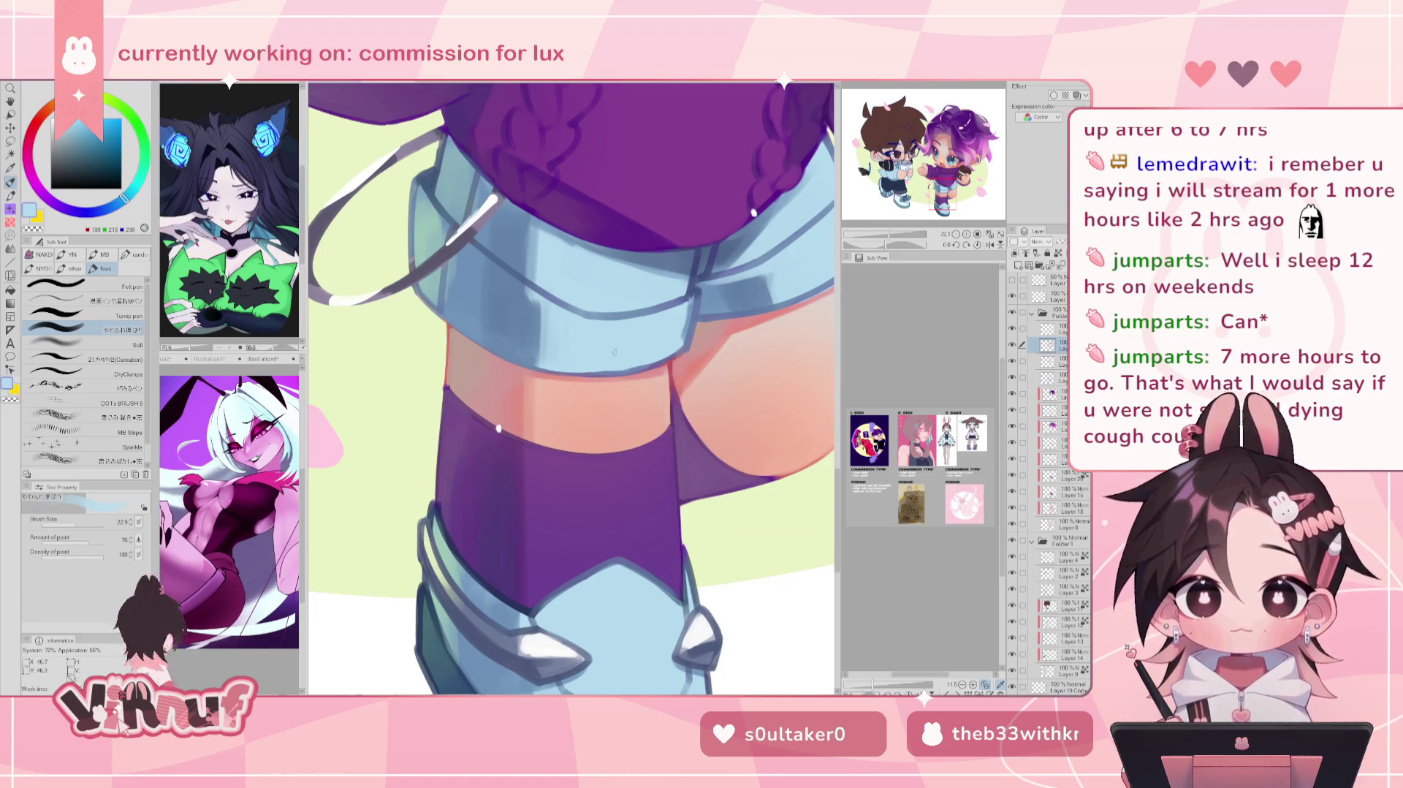
key(h)
Step: Paint a dark stroke down the hem's left edge and light highlights along its top and bottom
mouse_move(447, 294)
mouse_down()
mouse_move(456, 342)
mouse_move(555, 371)
mouse_move(542, 372)
mouse_up()
drag(462, 354, 588, 376)
mouse_move(446, 292)
mouse_down()
mouse_move(526, 319)
mouse_move(504, 305)
mouse_up()
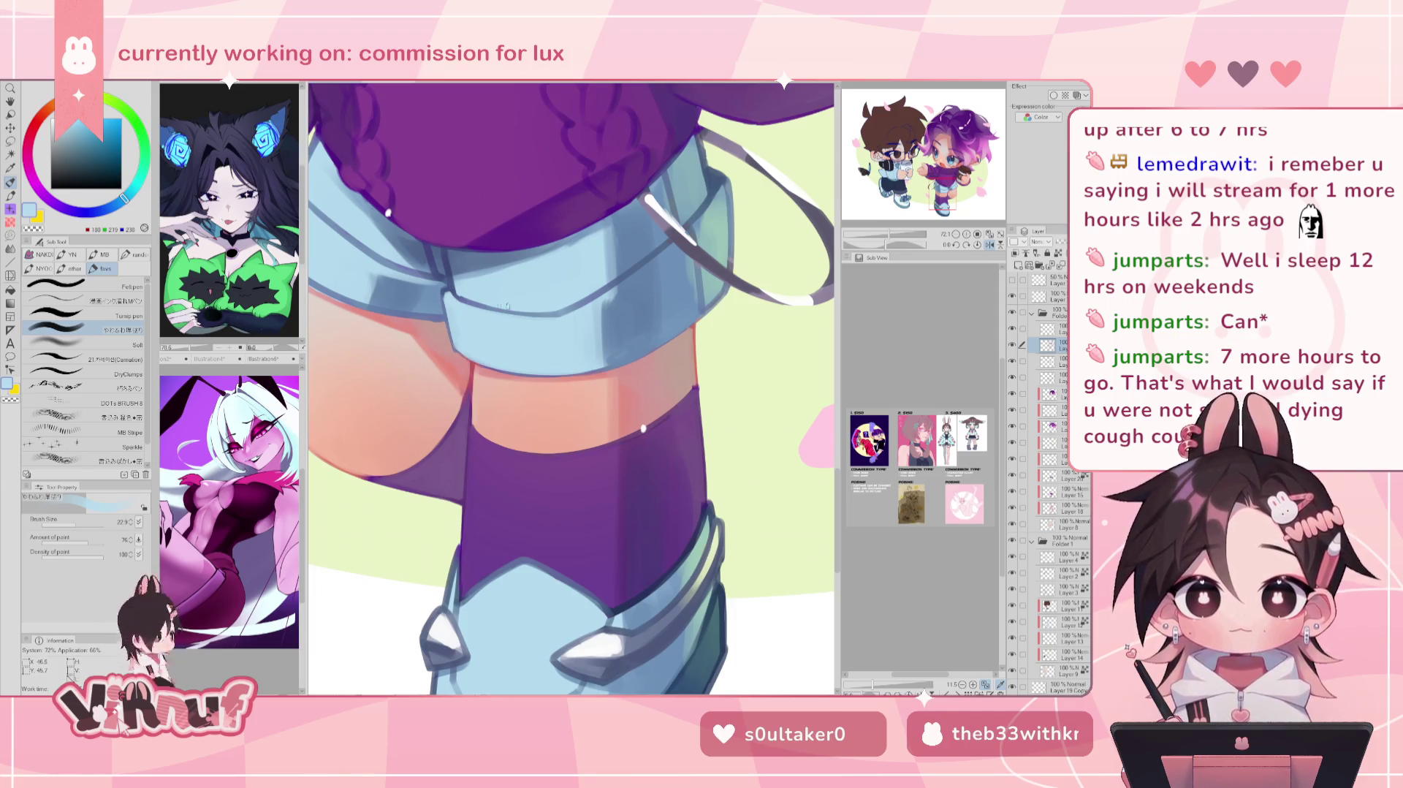
key(h)
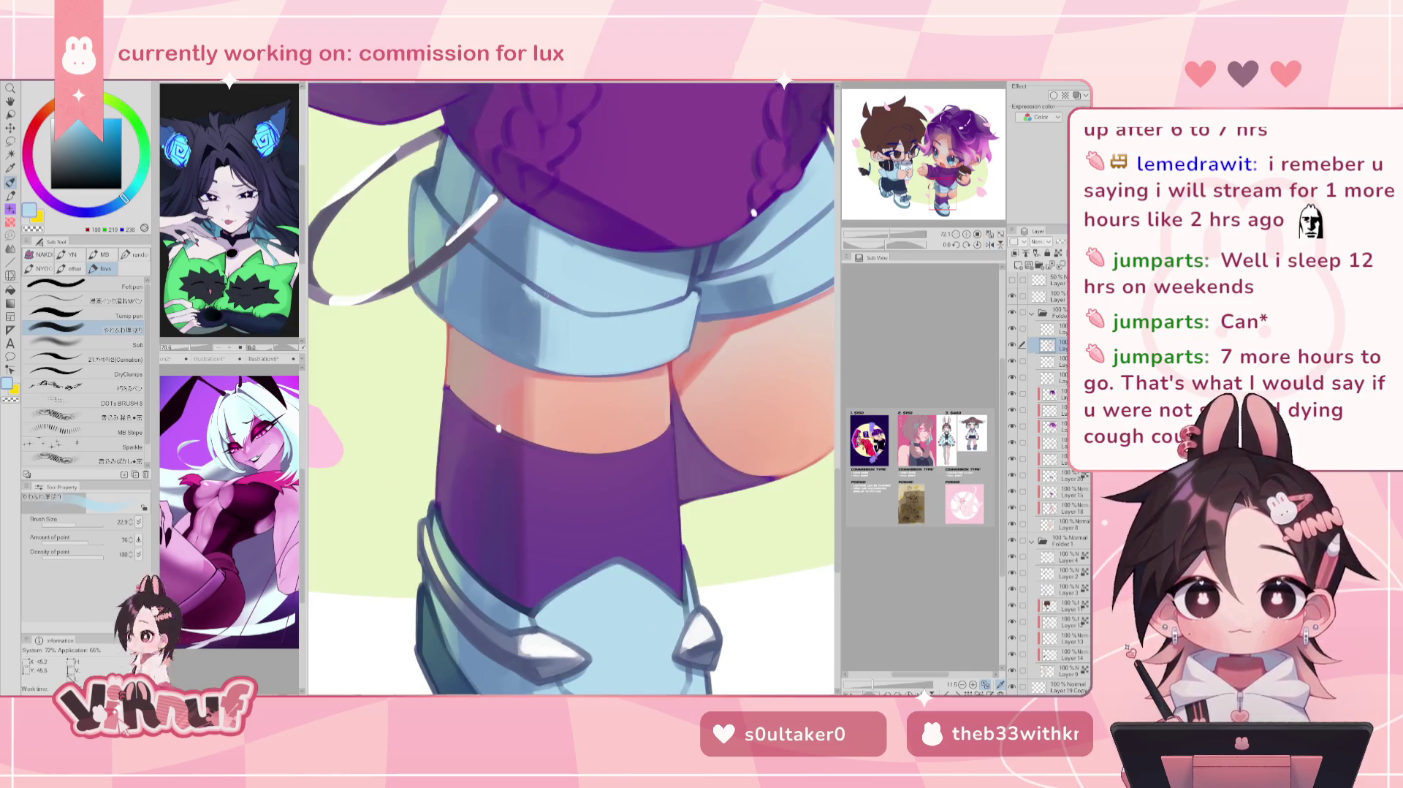
drag(521, 280, 607, 312)
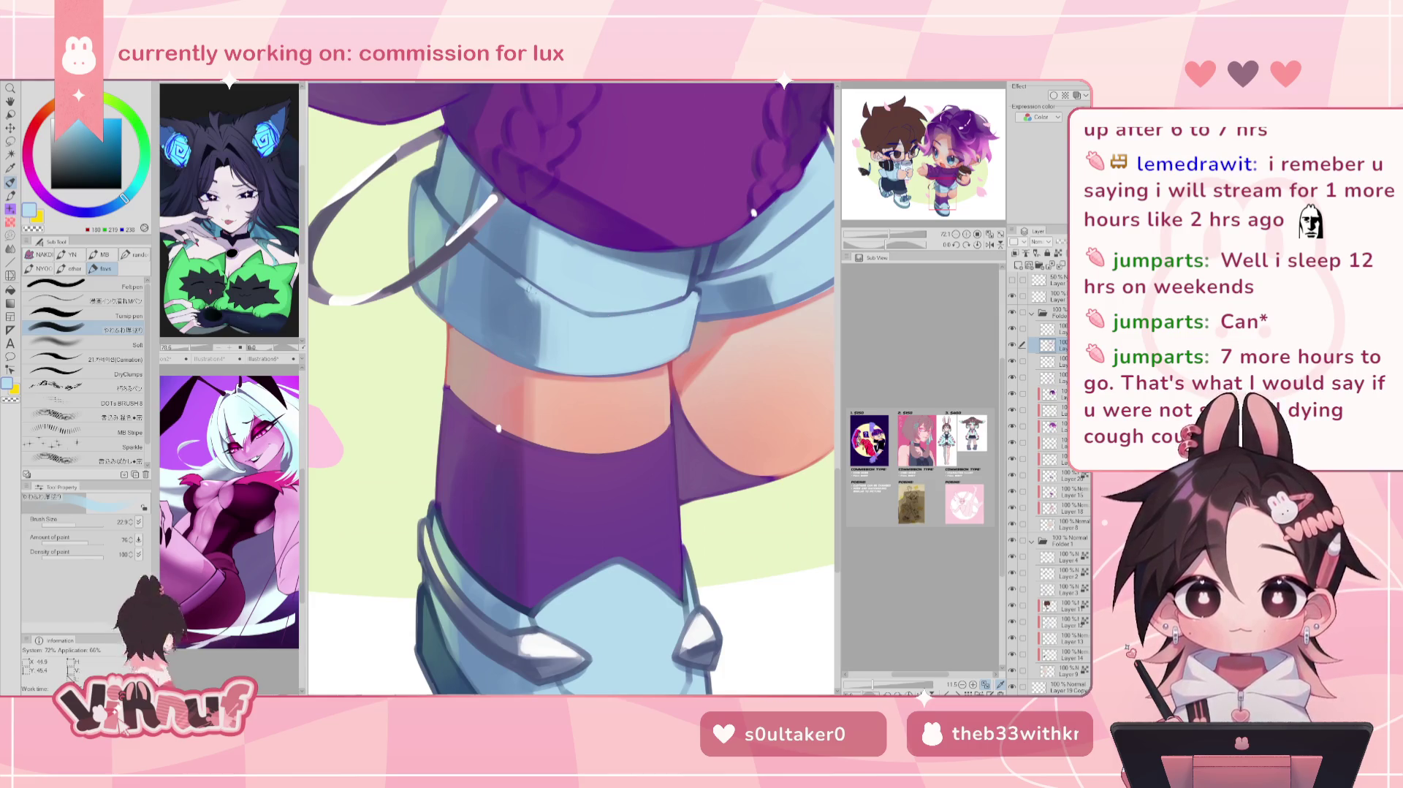
alt+click(531, 293)
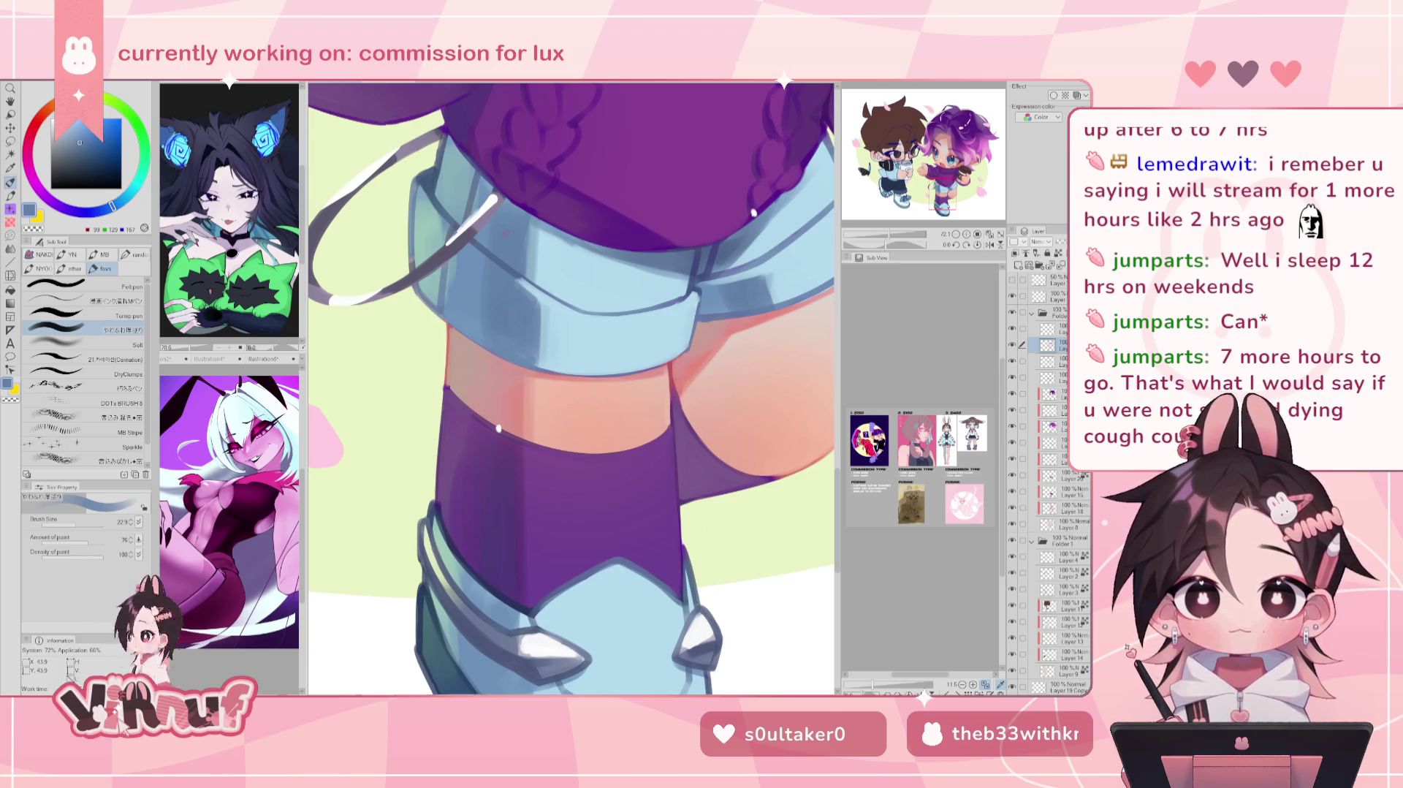
alt+click(468, 271)
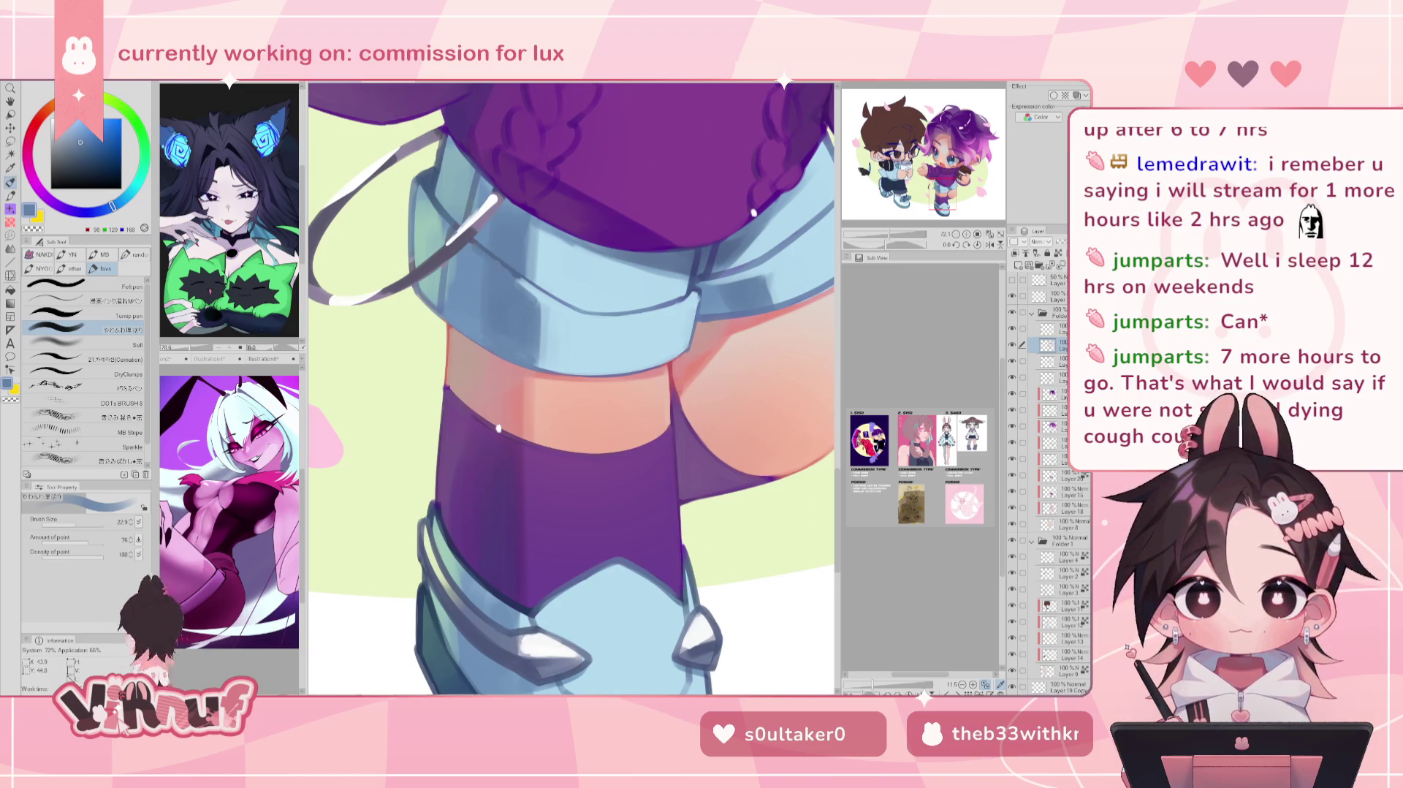
alt+click(503, 267)
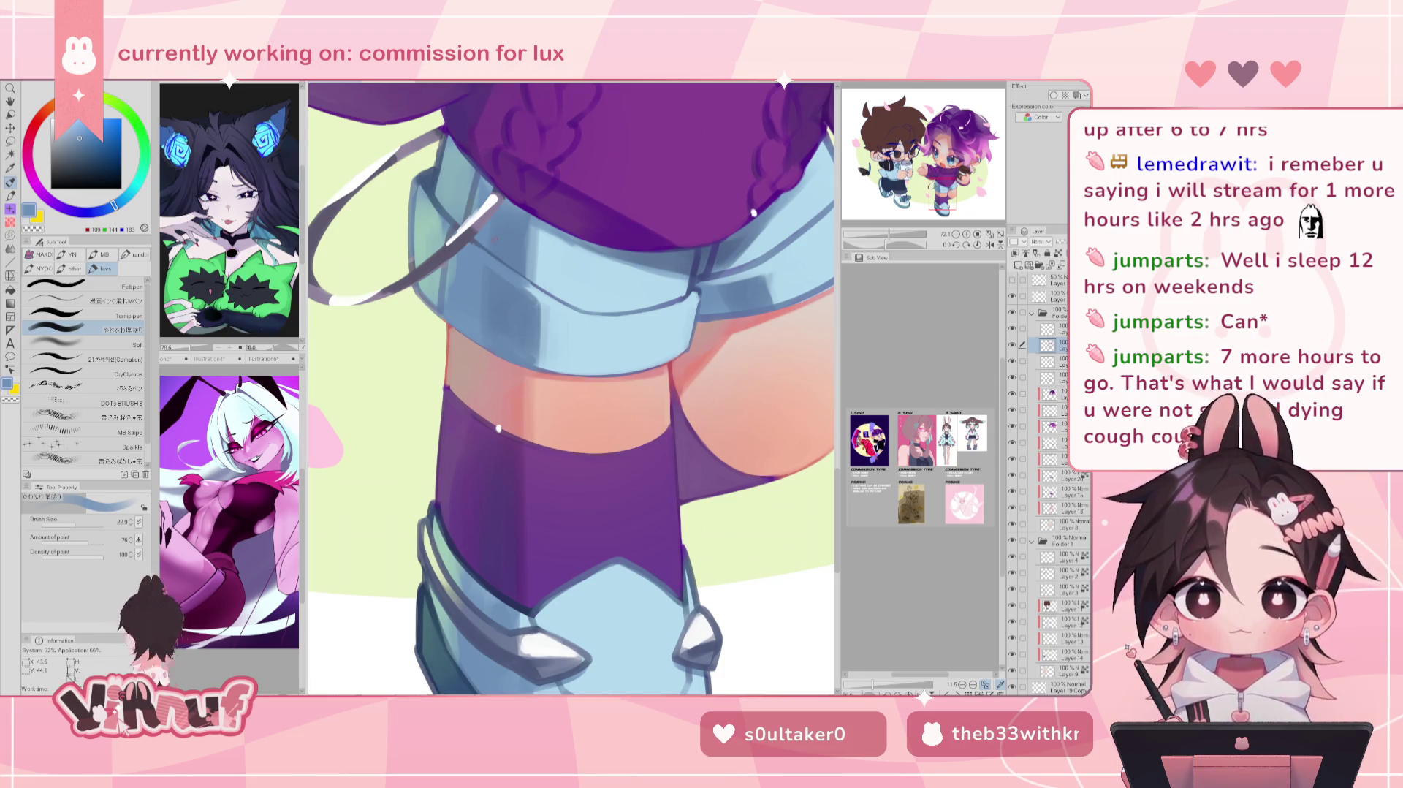
Step: Sample dark and light blues from the shorts and two purples from the stocking
drag(570, 387, 546, 403)
alt+click(470, 313)
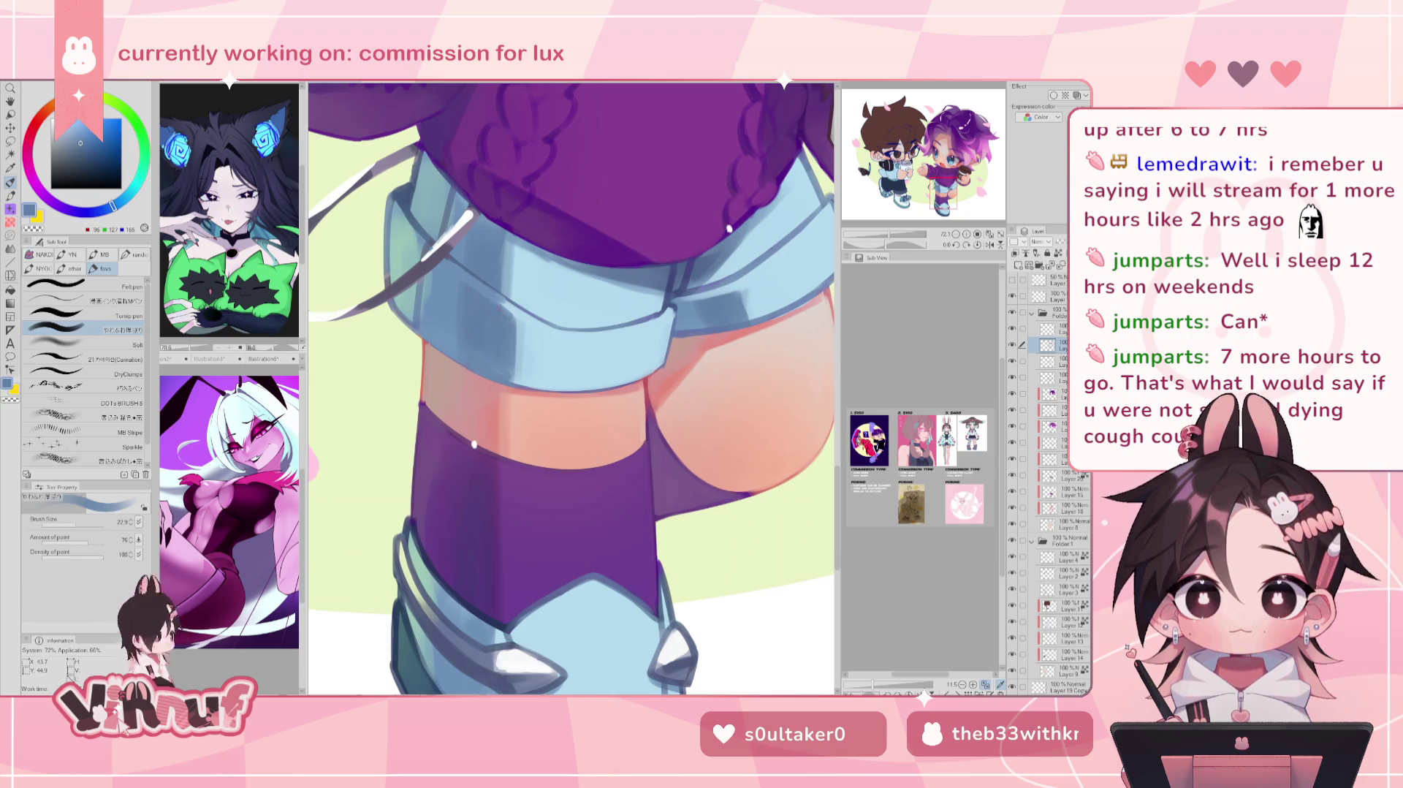
alt+click(428, 288)
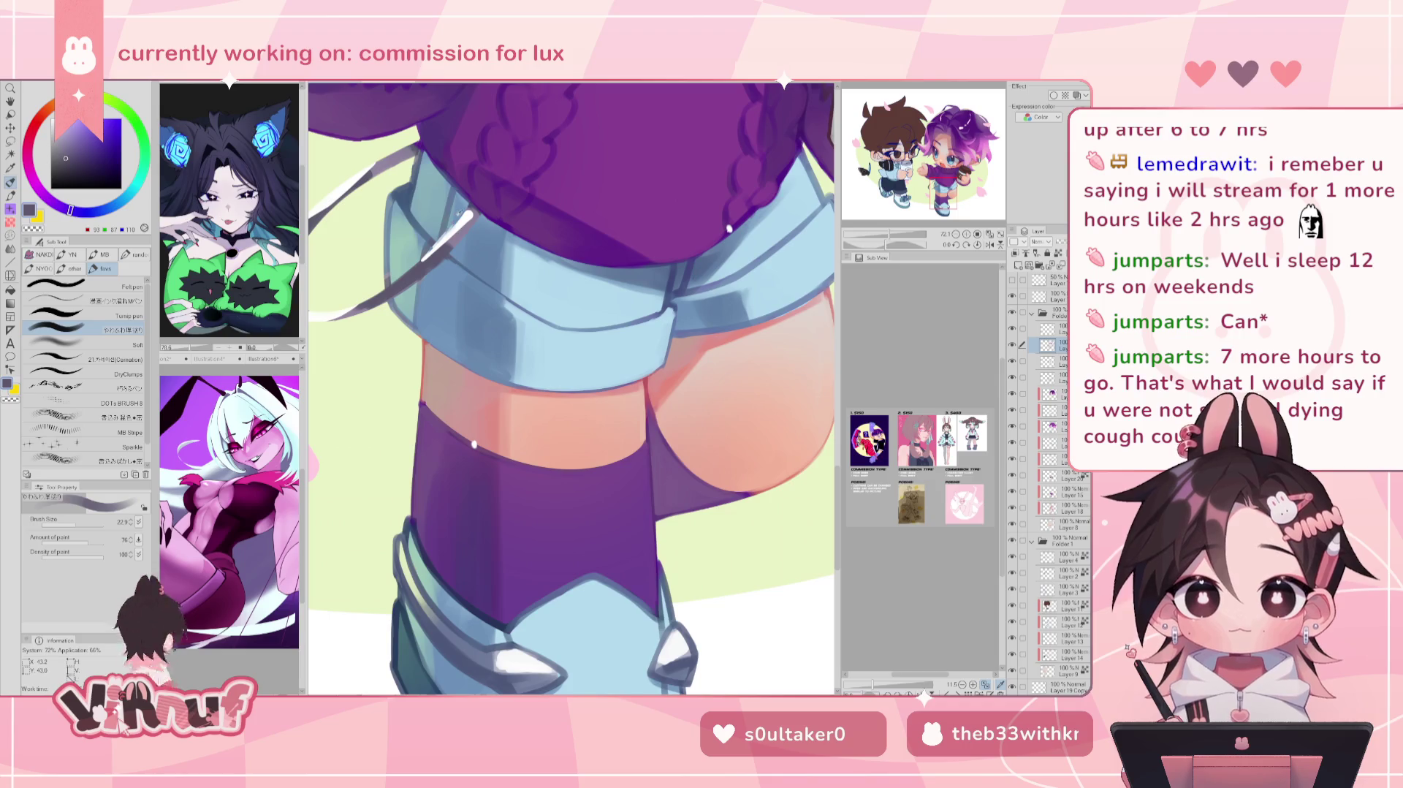
alt+click(438, 262)
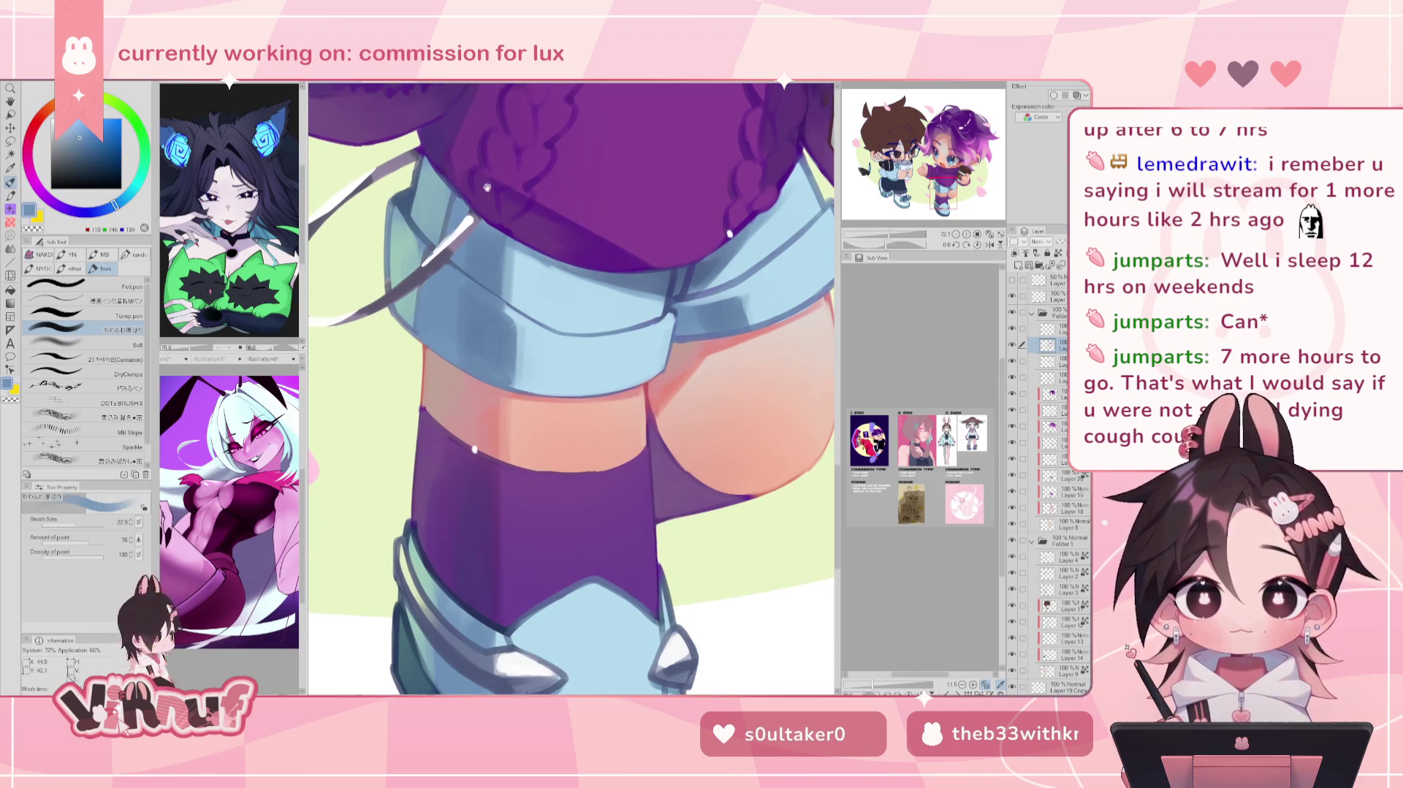
drag(445, 160, 458, 226)
alt+click(458, 226)
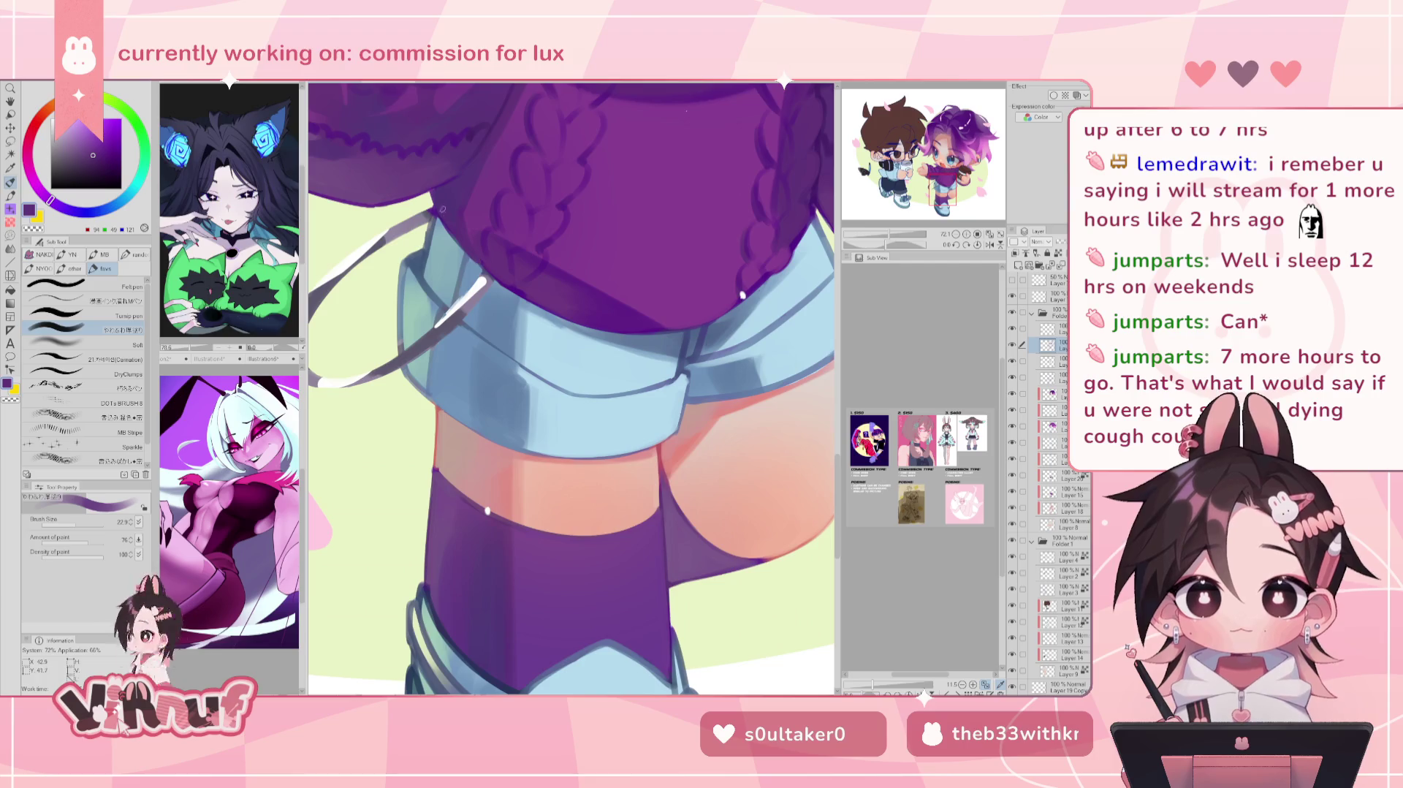
alt+click(515, 273)
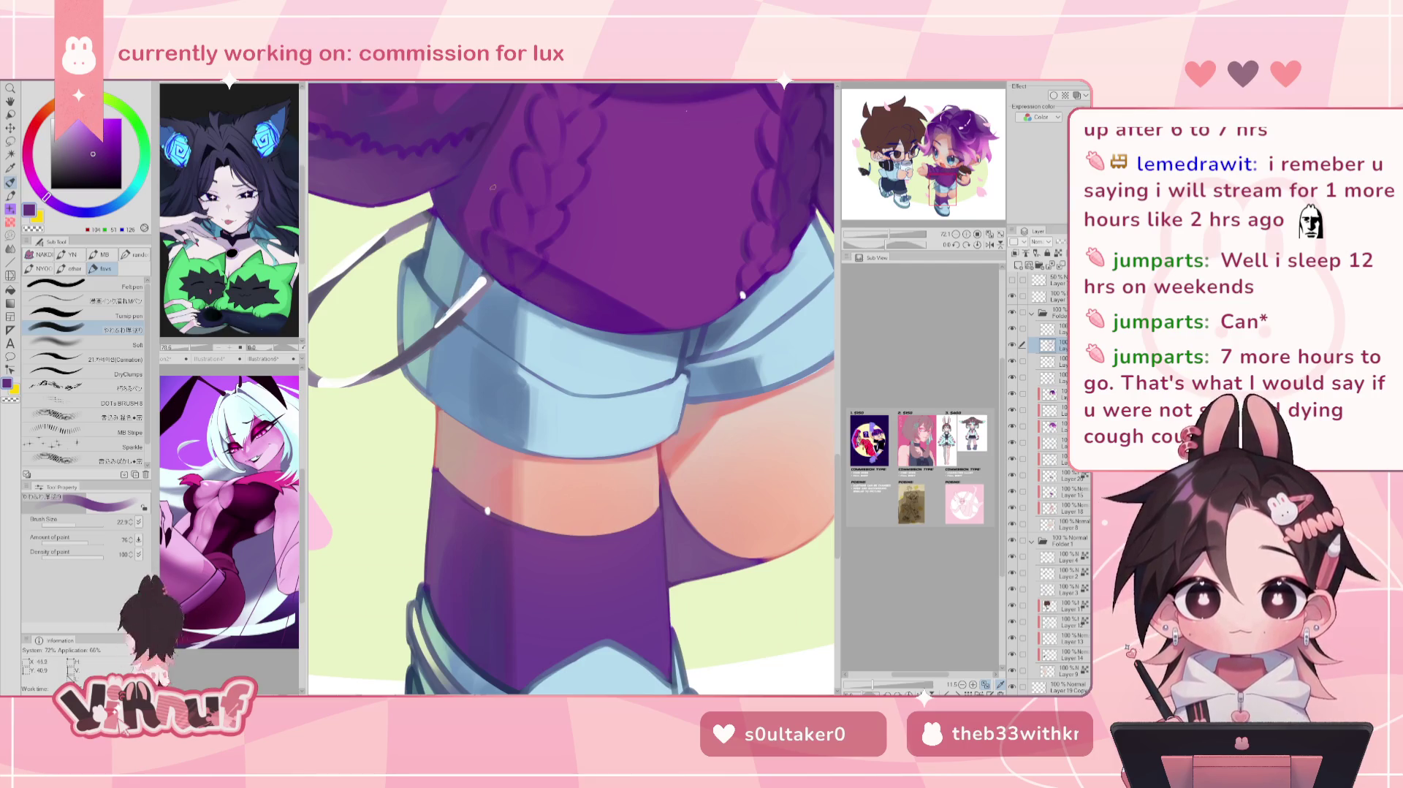
drag(492, 187, 513, 223)
Step: Sample the boot's light blue, a pale teal, the dark outline colour and the white drawstring colour
alt+click(472, 335)
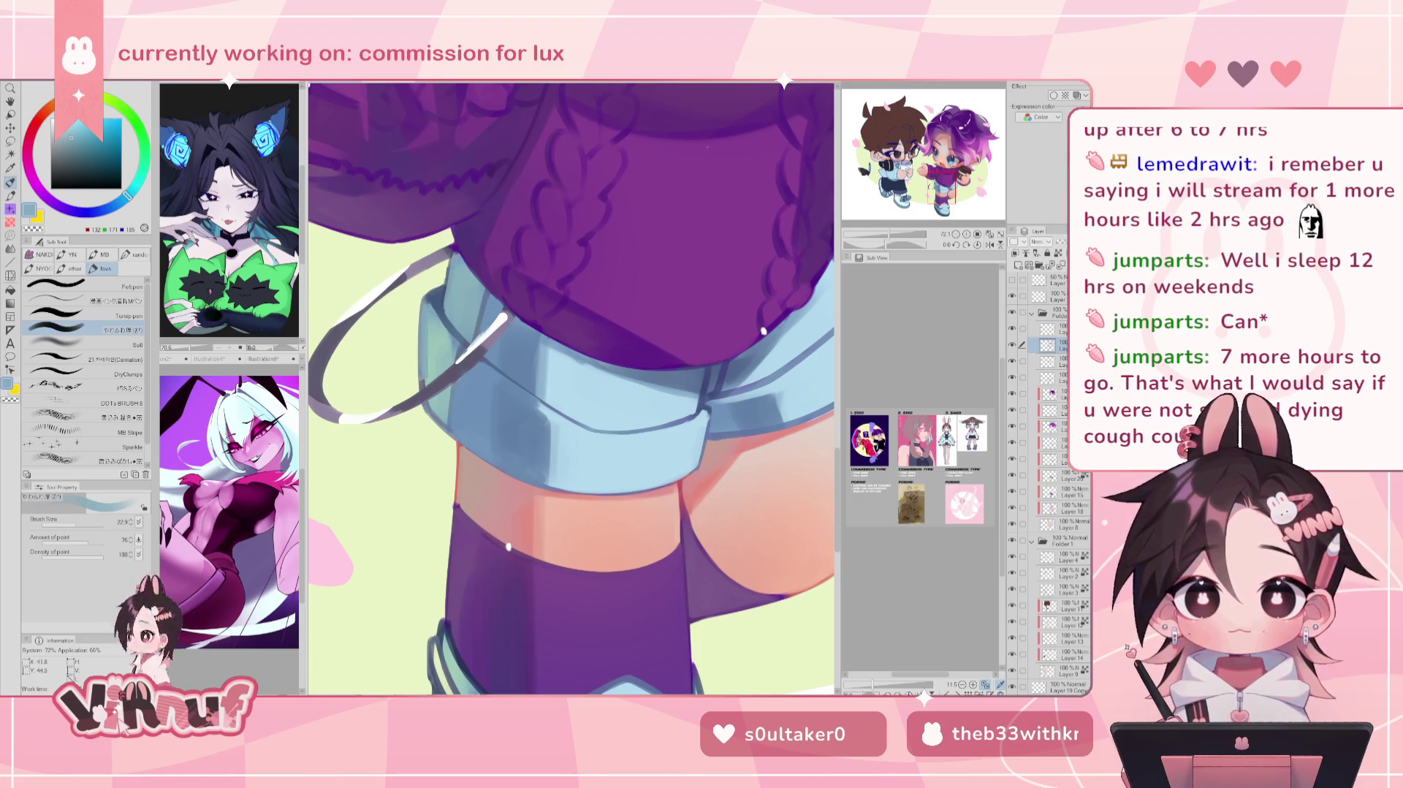
alt+click(428, 344)
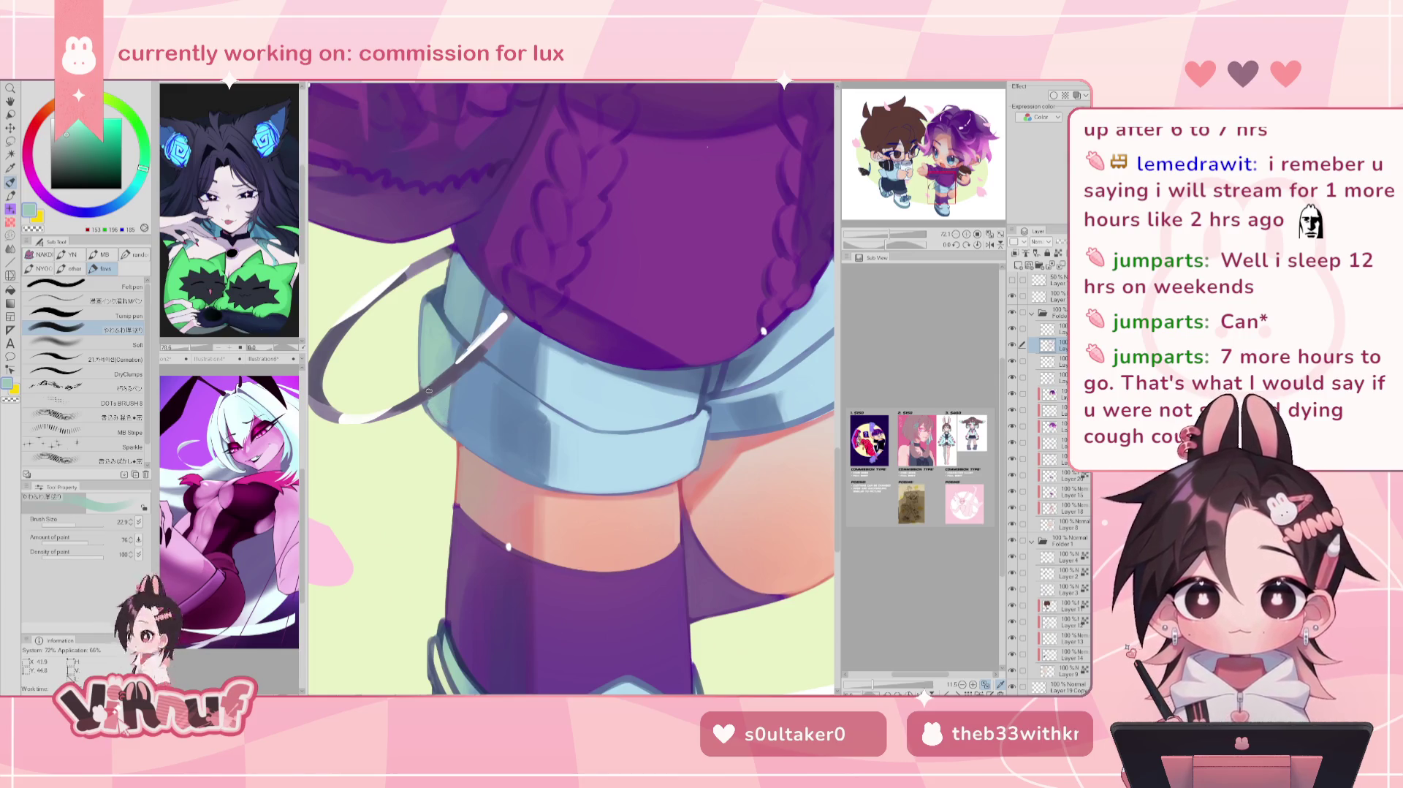
alt+click(429, 387)
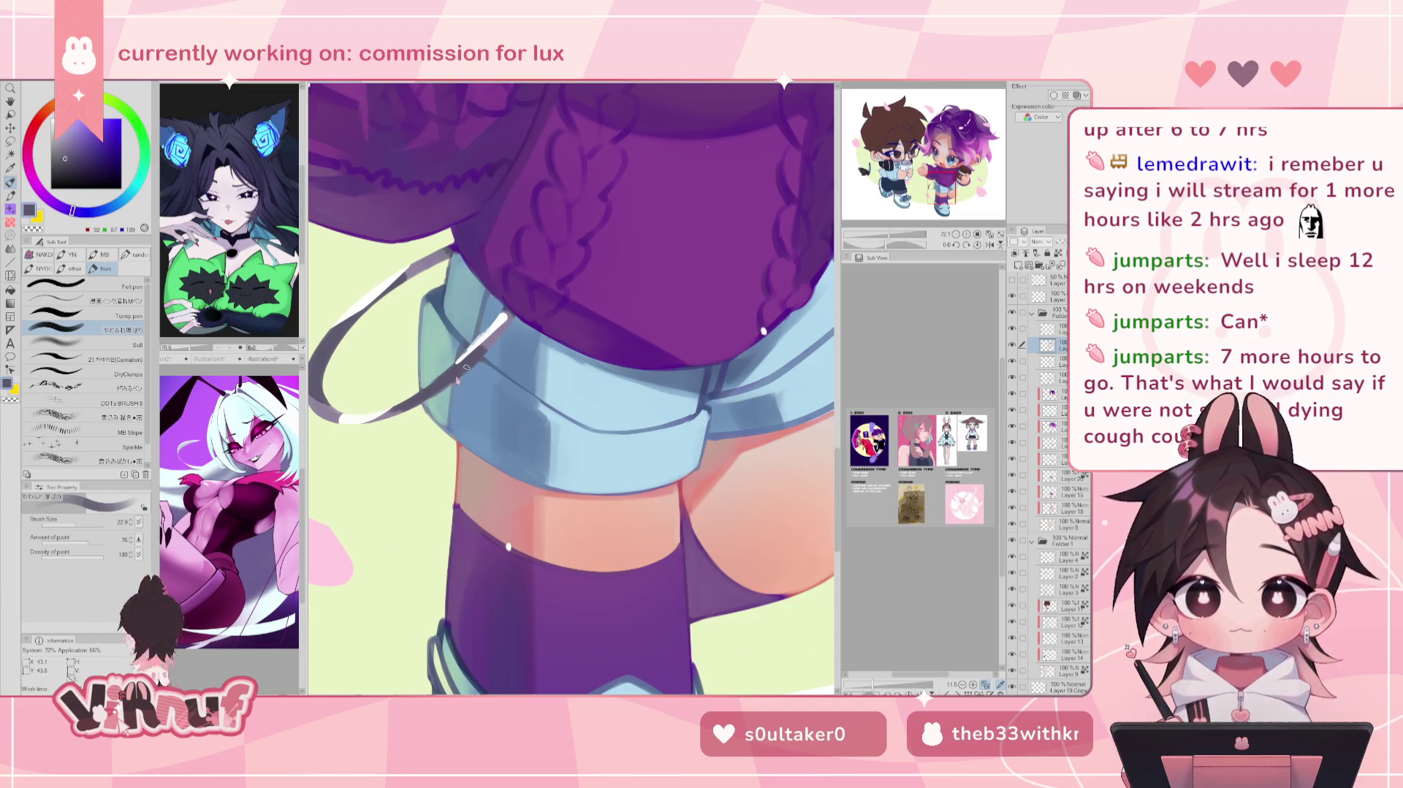
scroll(509, 546, up, 1)
scroll(504, 563, up, 1)
scroll(494, 584, up, 1)
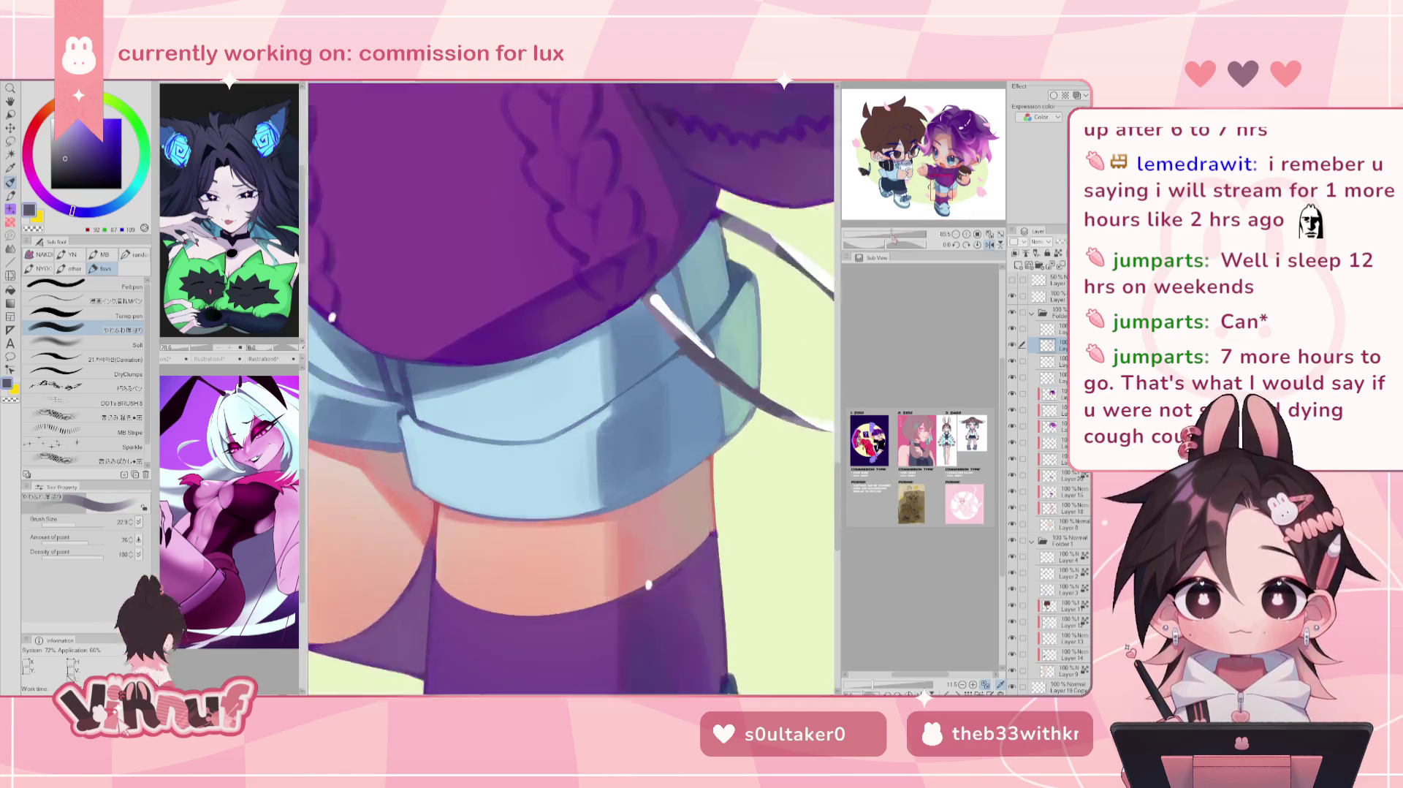
scroll(483, 614, up, 1)
alt+click(446, 306)
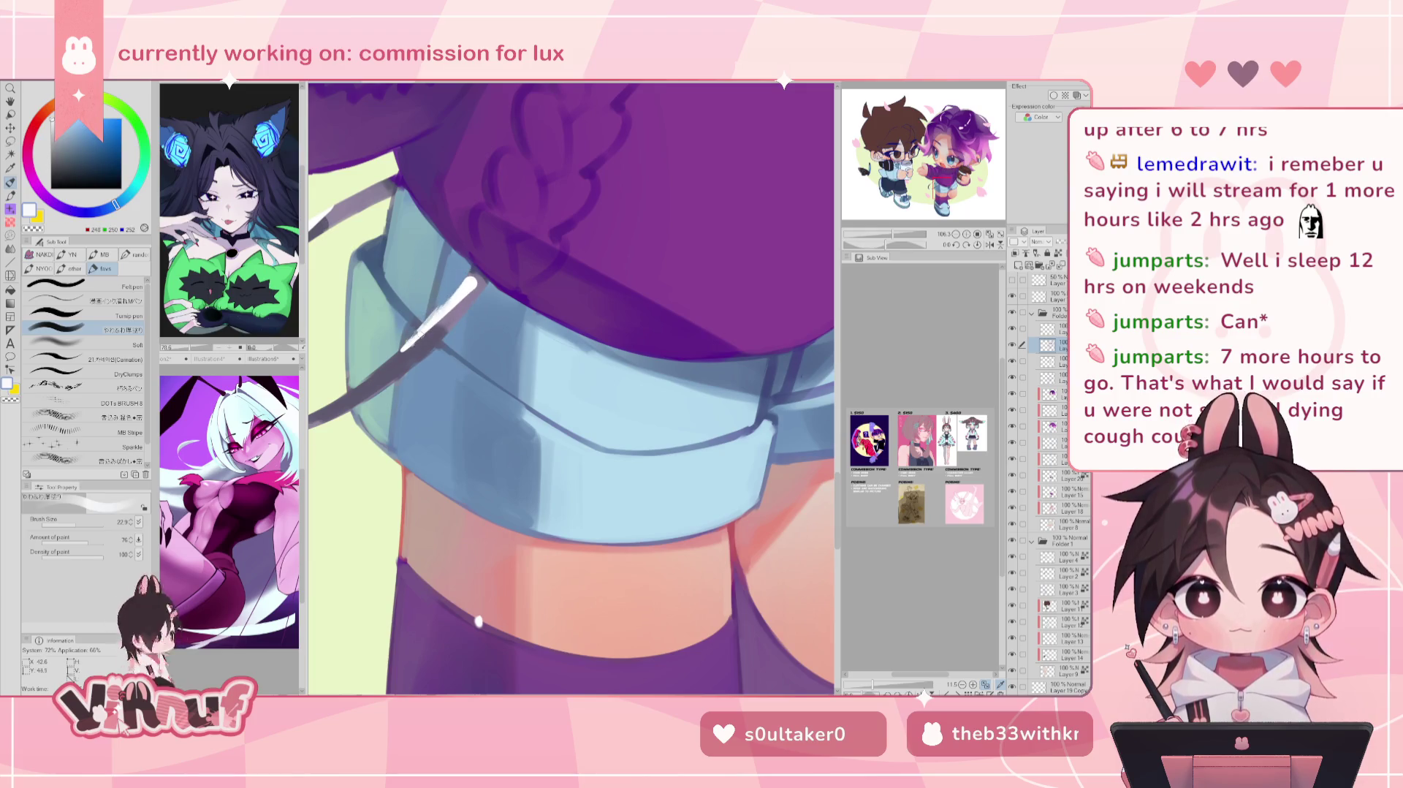
scroll(479, 256, down, 5)
scroll(442, 463, up, 2)
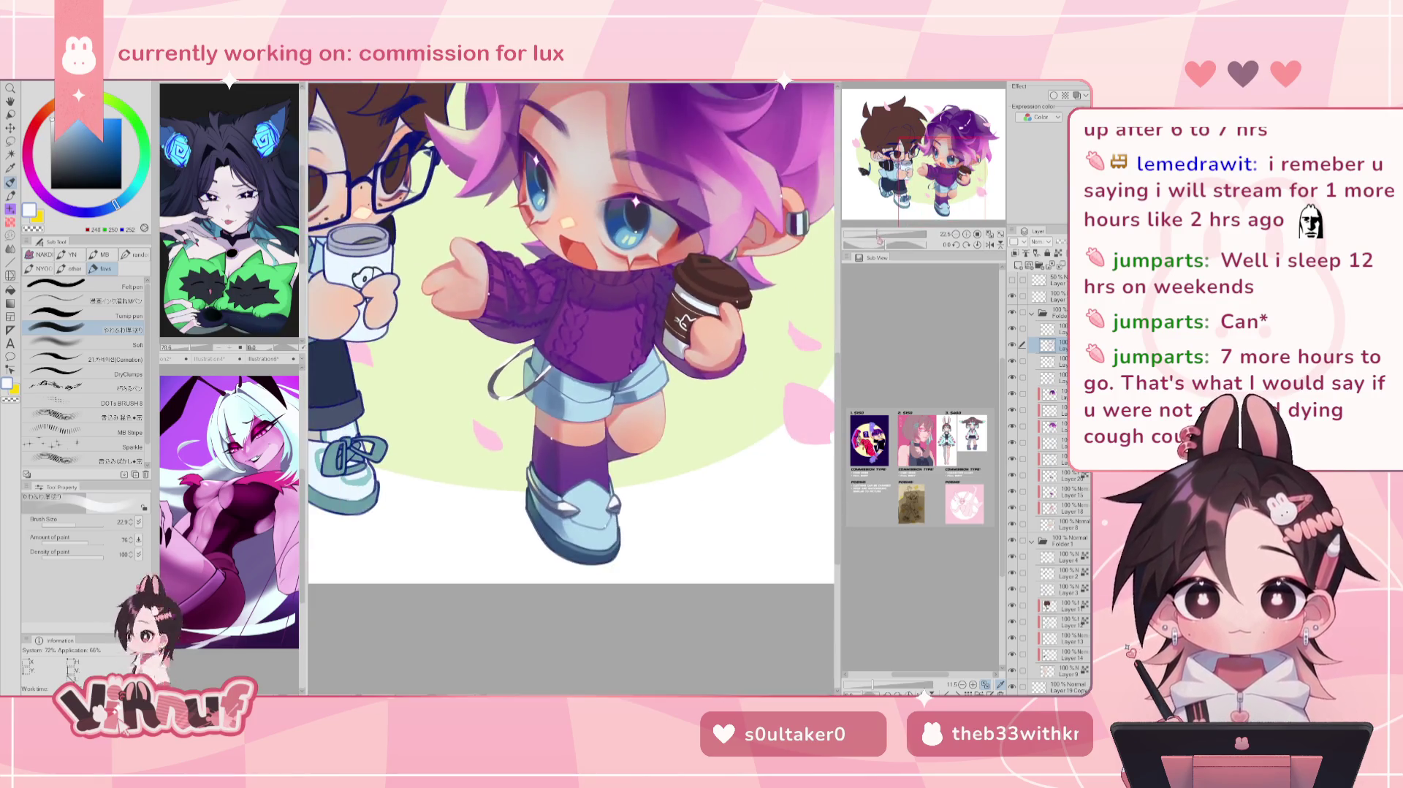
scroll(486, 439, up, 2)
scroll(567, 387, up, 1)
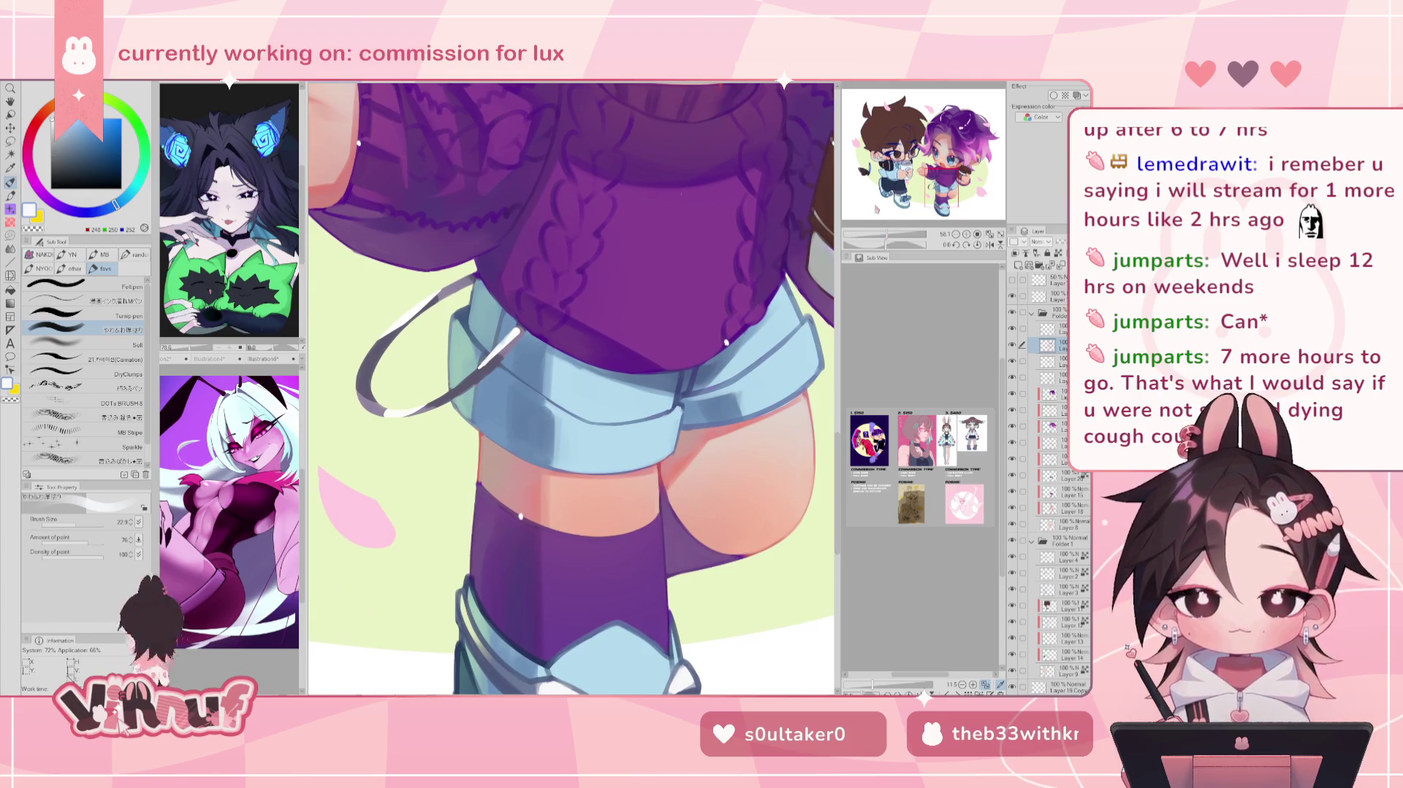
Step: Sample thigh skin and lighter and darker sock purples, mirror-checking the drawing
alt+click(488, 483)
alt+click(517, 577)
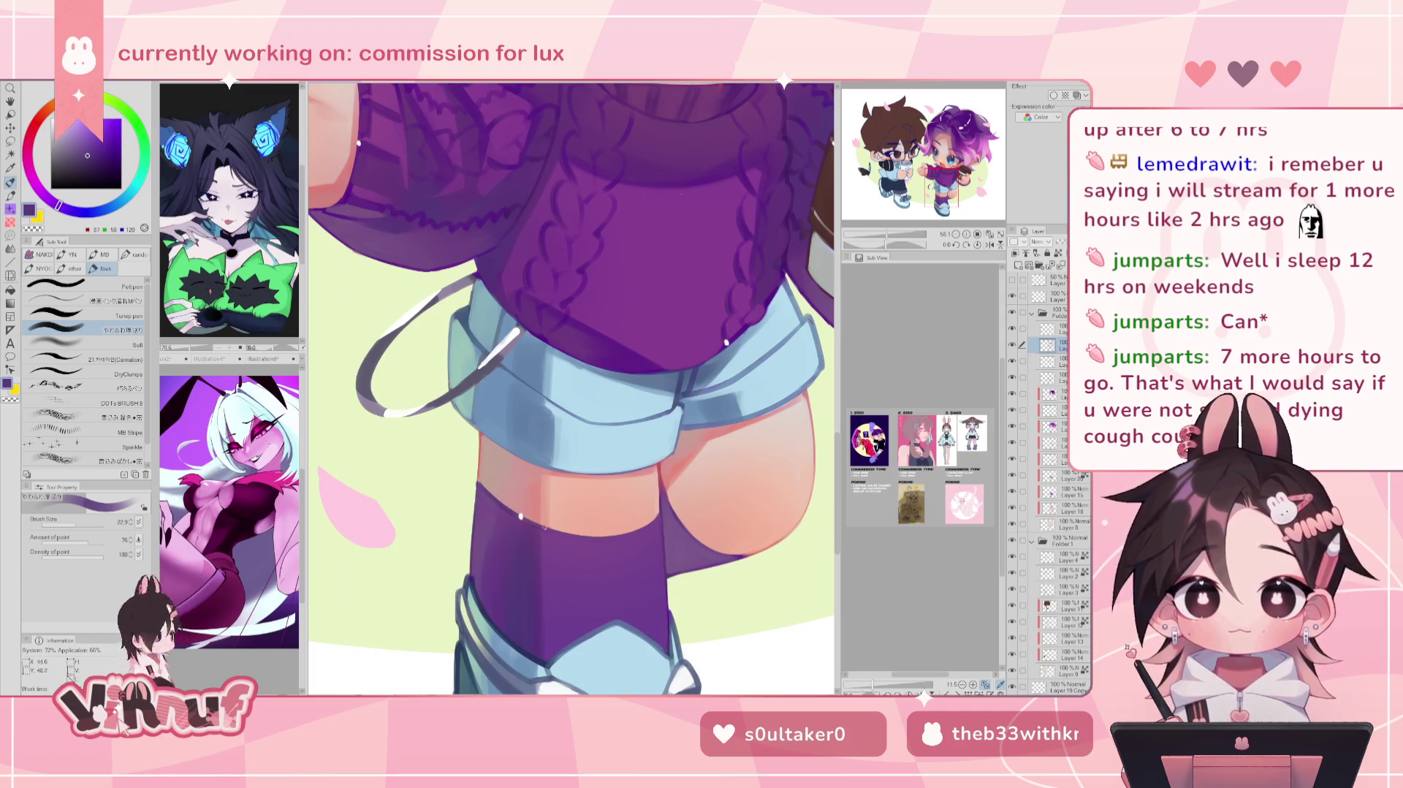
key(h)
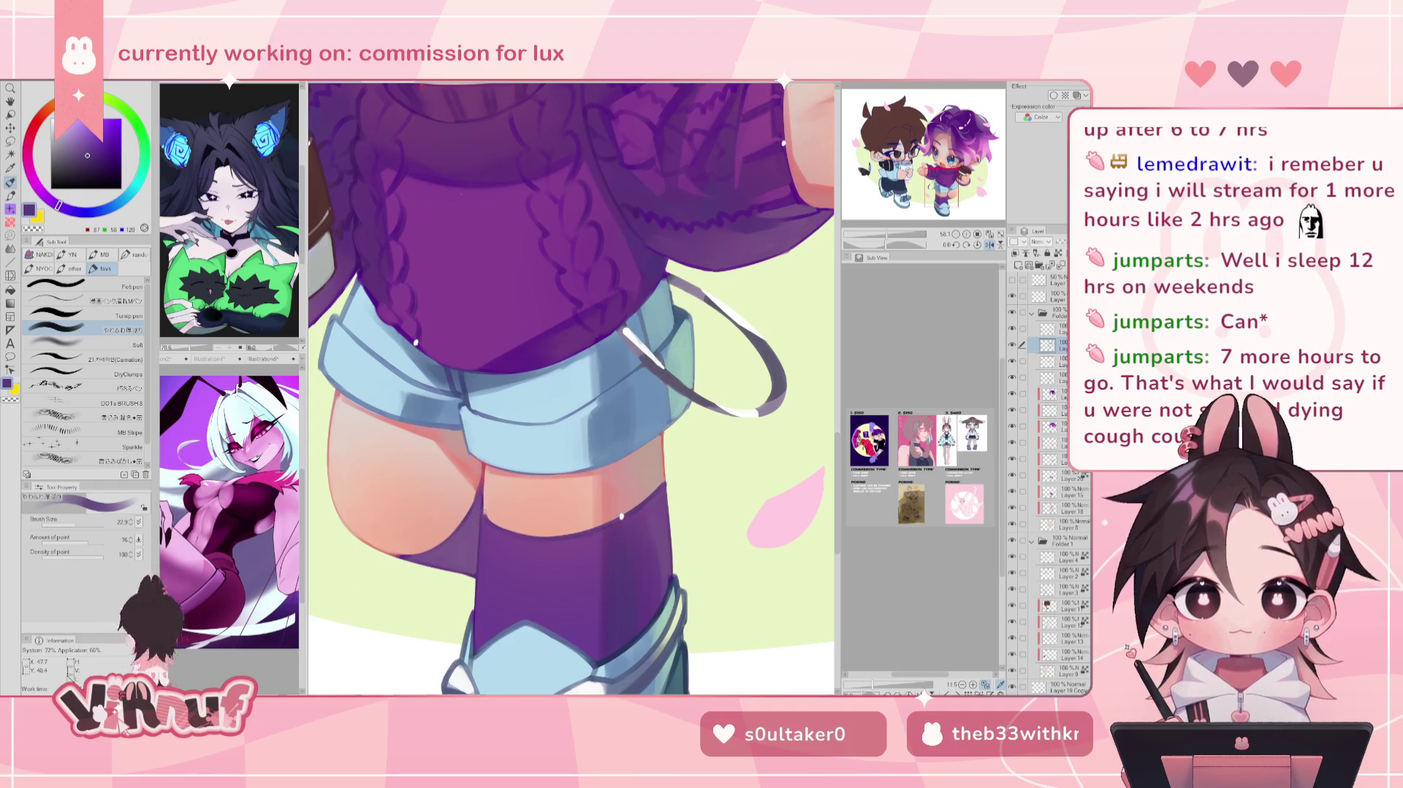
key(h)
drag(605, 332, 606, 258)
alt+click(605, 258)
alt+click(488, 529)
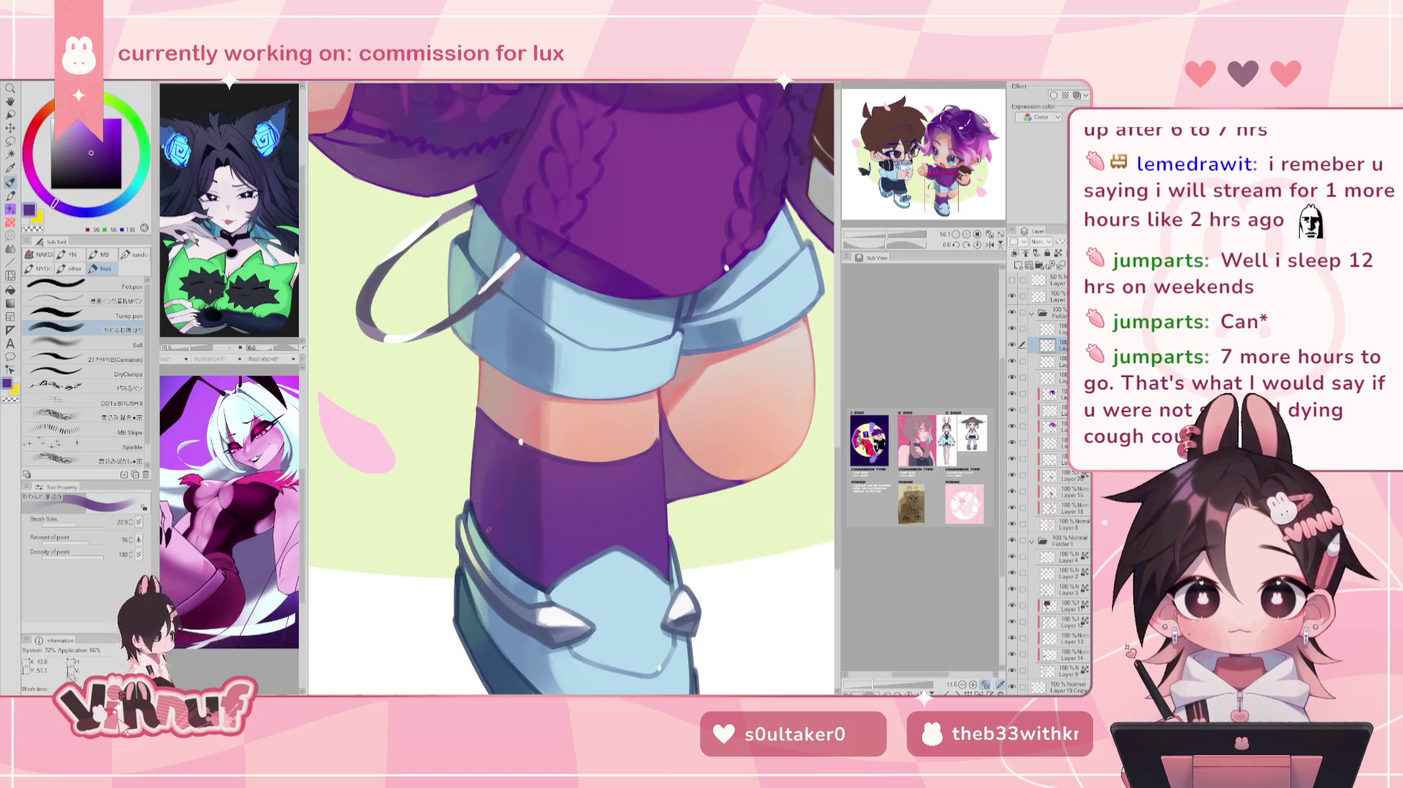
Step: Brush a light blue-green rim highlight down the boot's left edge
alt+click(468, 516)
drag(466, 504, 475, 535)
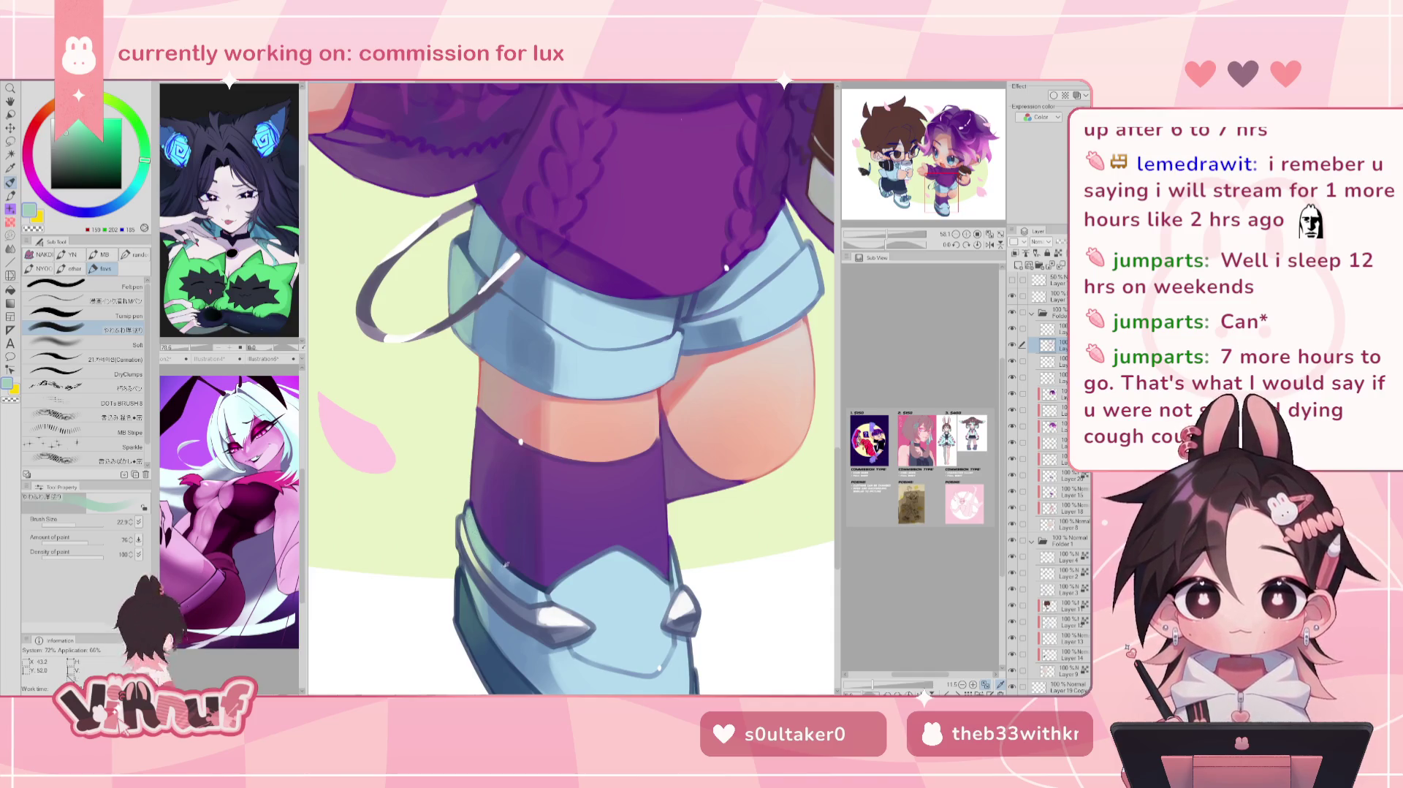
alt+click(477, 544)
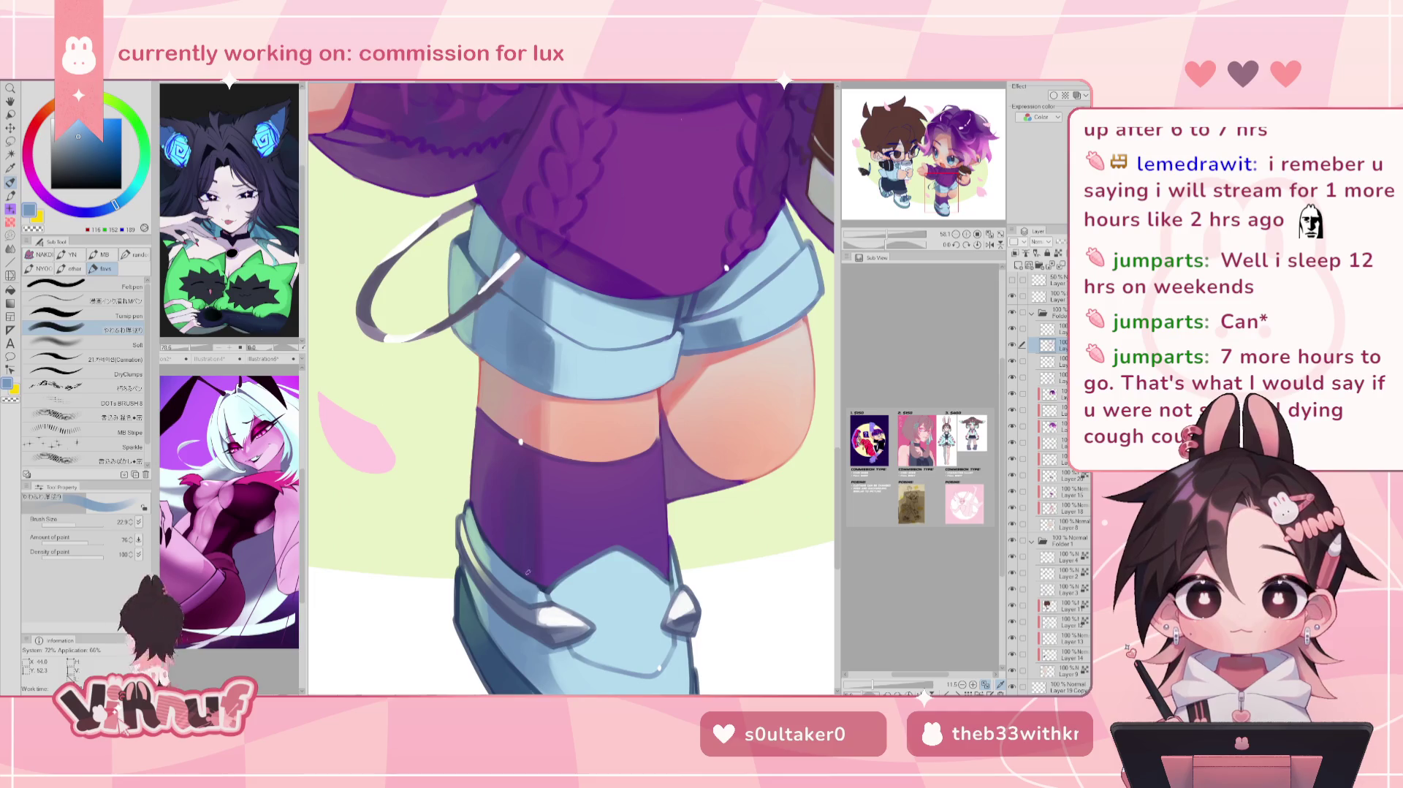
drag(613, 467, 592, 349)
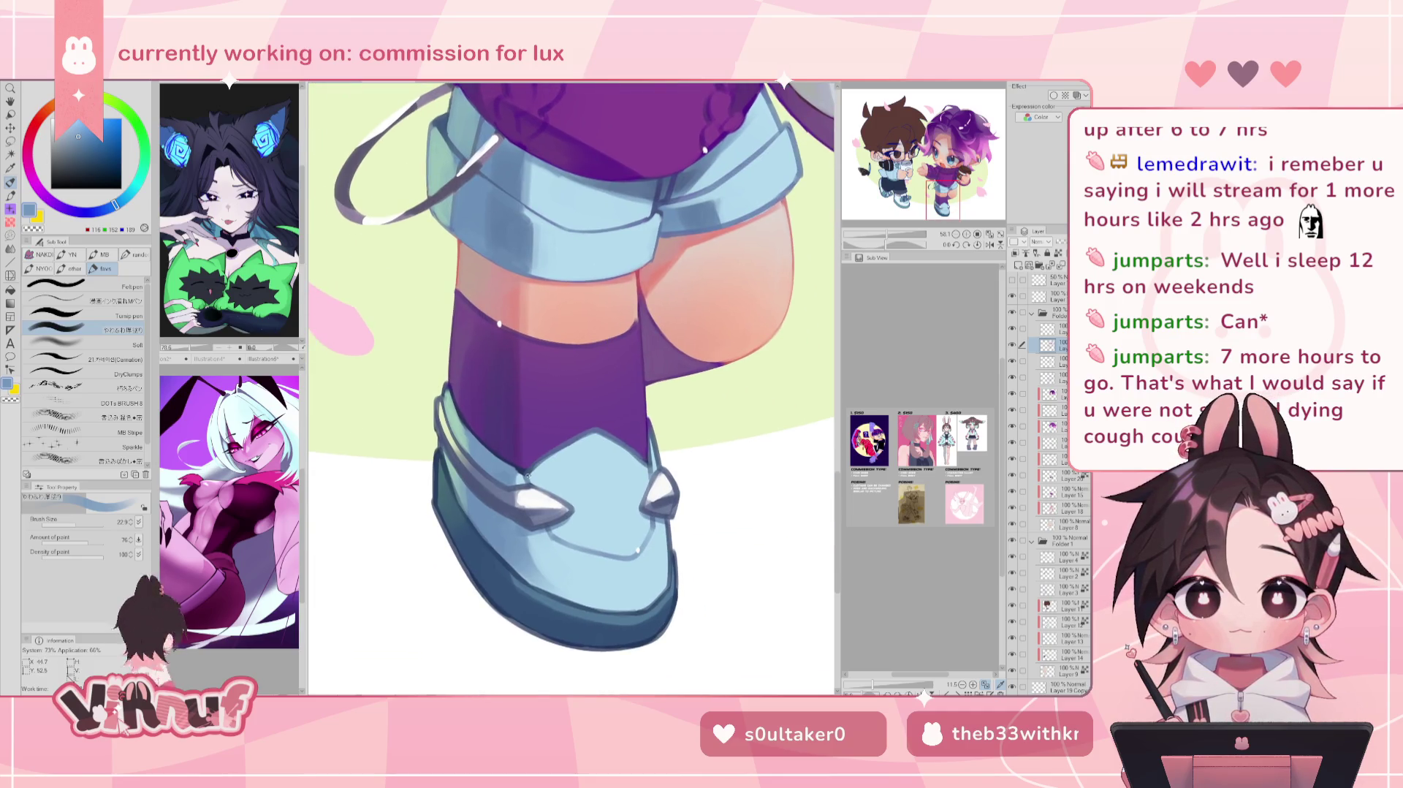
Step: Sample the boot's light blue, white highlight and dark grey-blue spike shading, mirror-checking the boot
alt+click(520, 478)
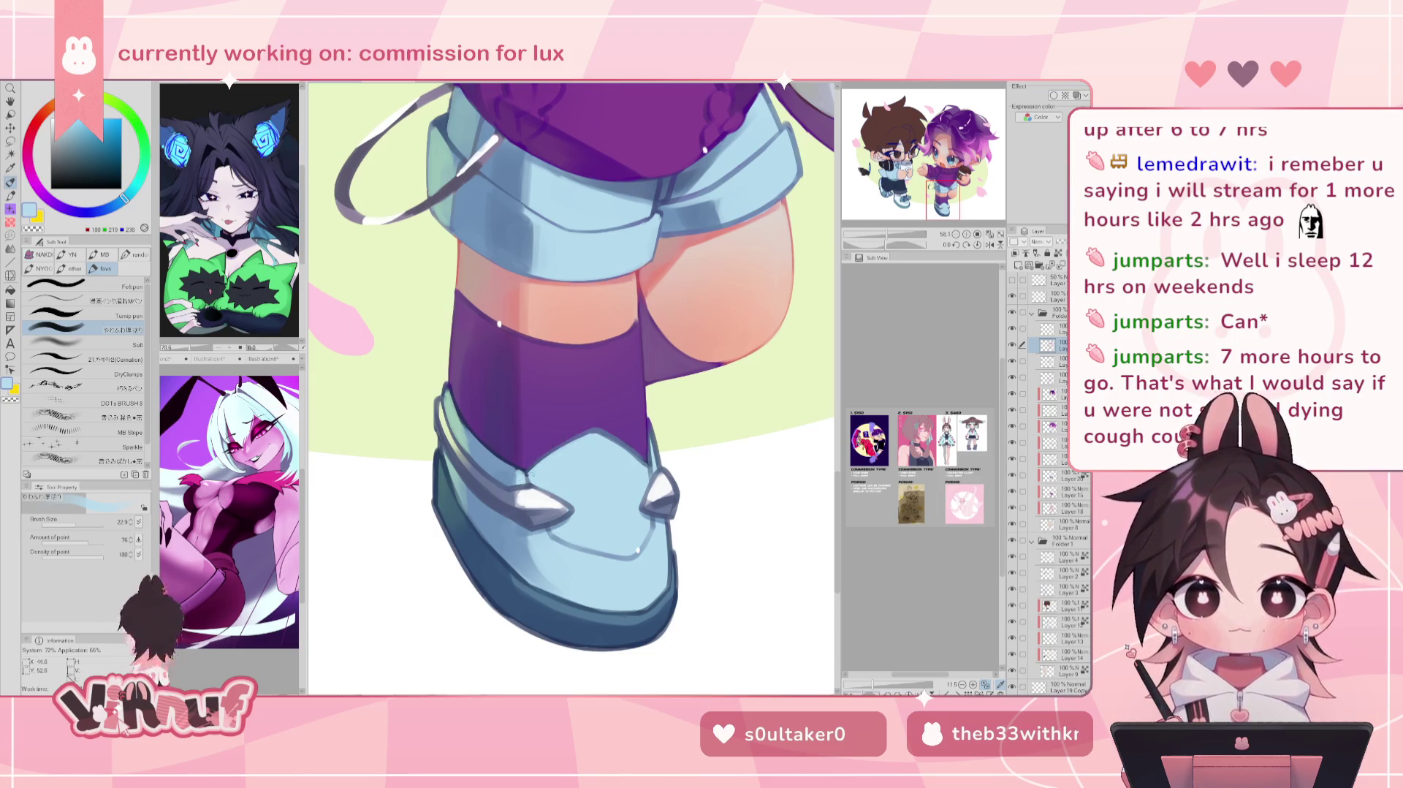
key(h)
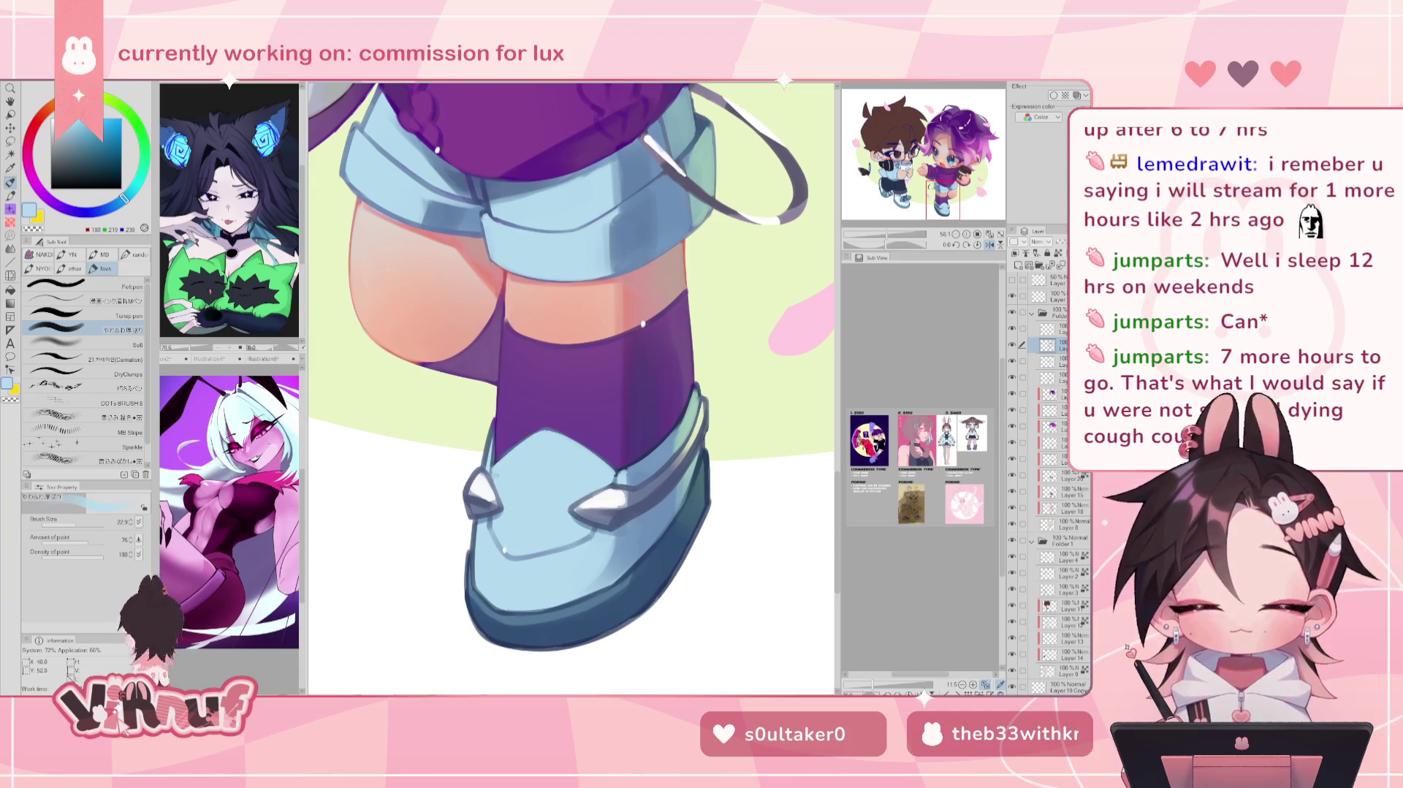
alt+click(486, 484)
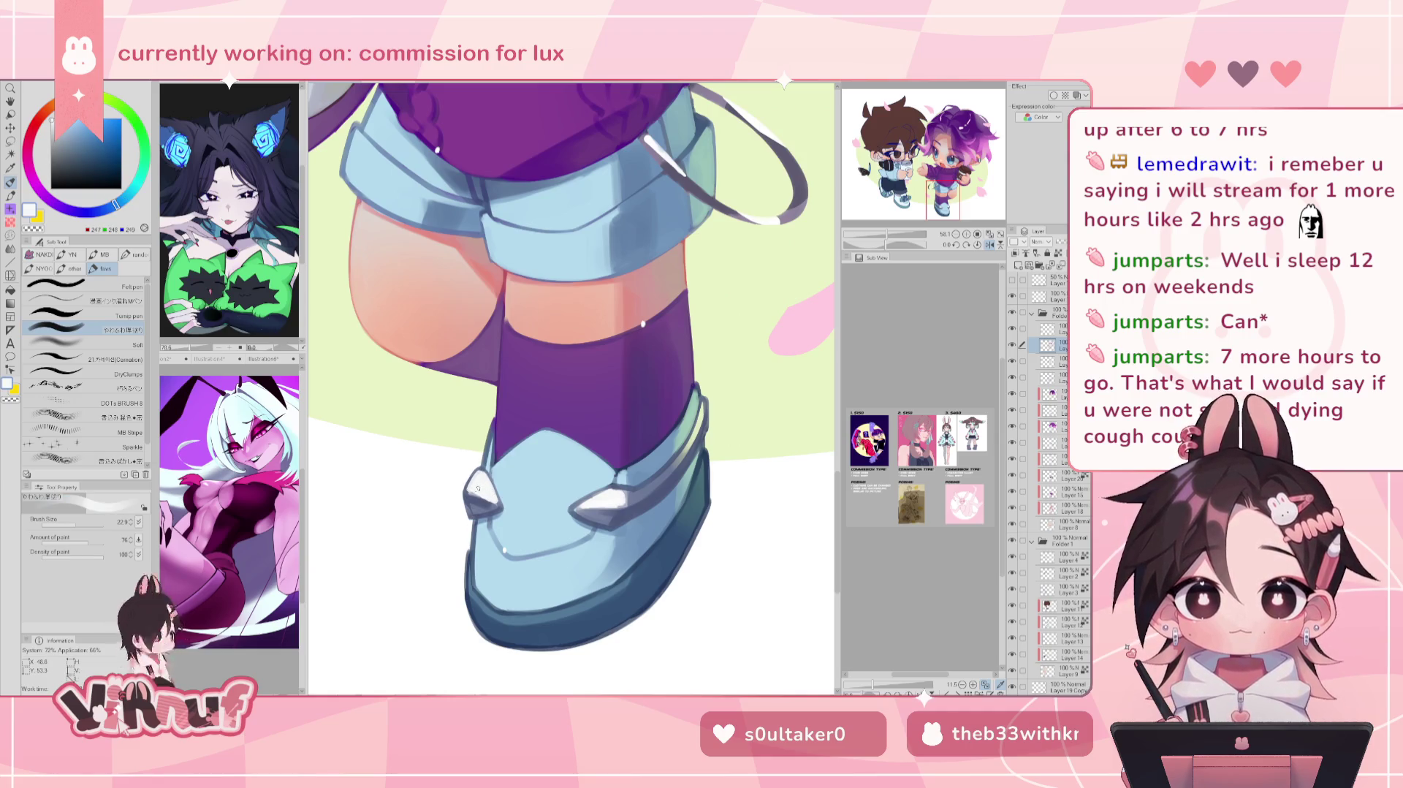
alt+click(481, 495)
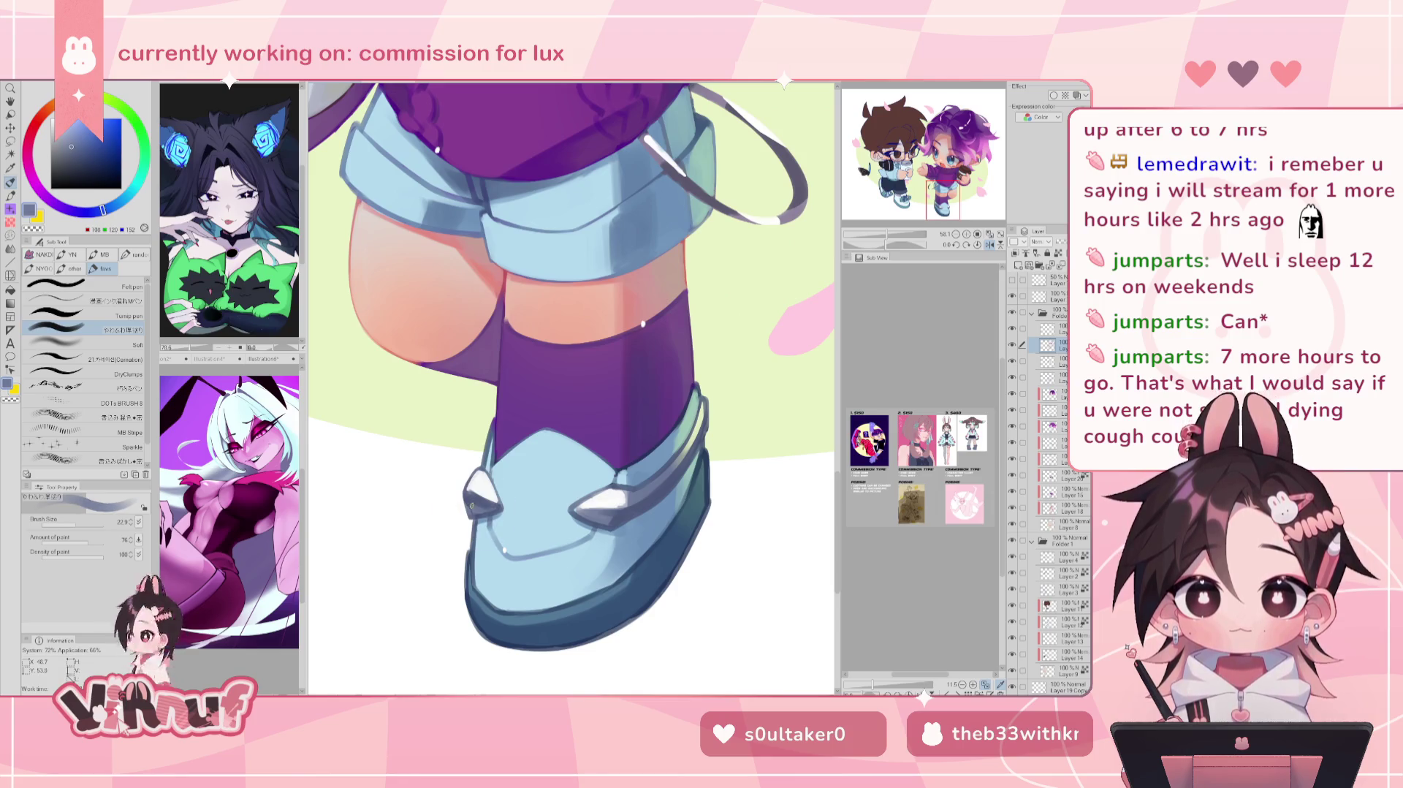
alt+click(468, 501)
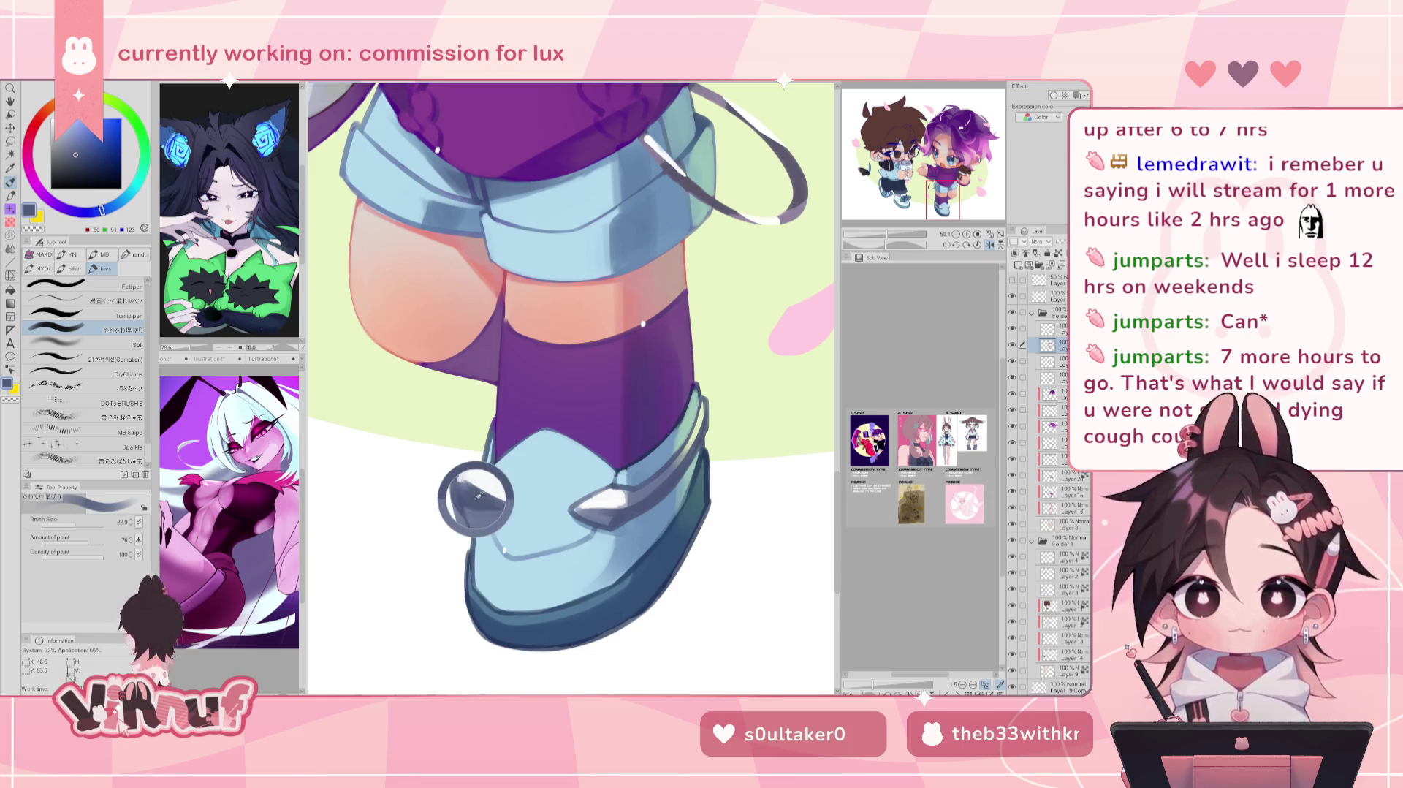
alt+click(486, 503)
key(h)
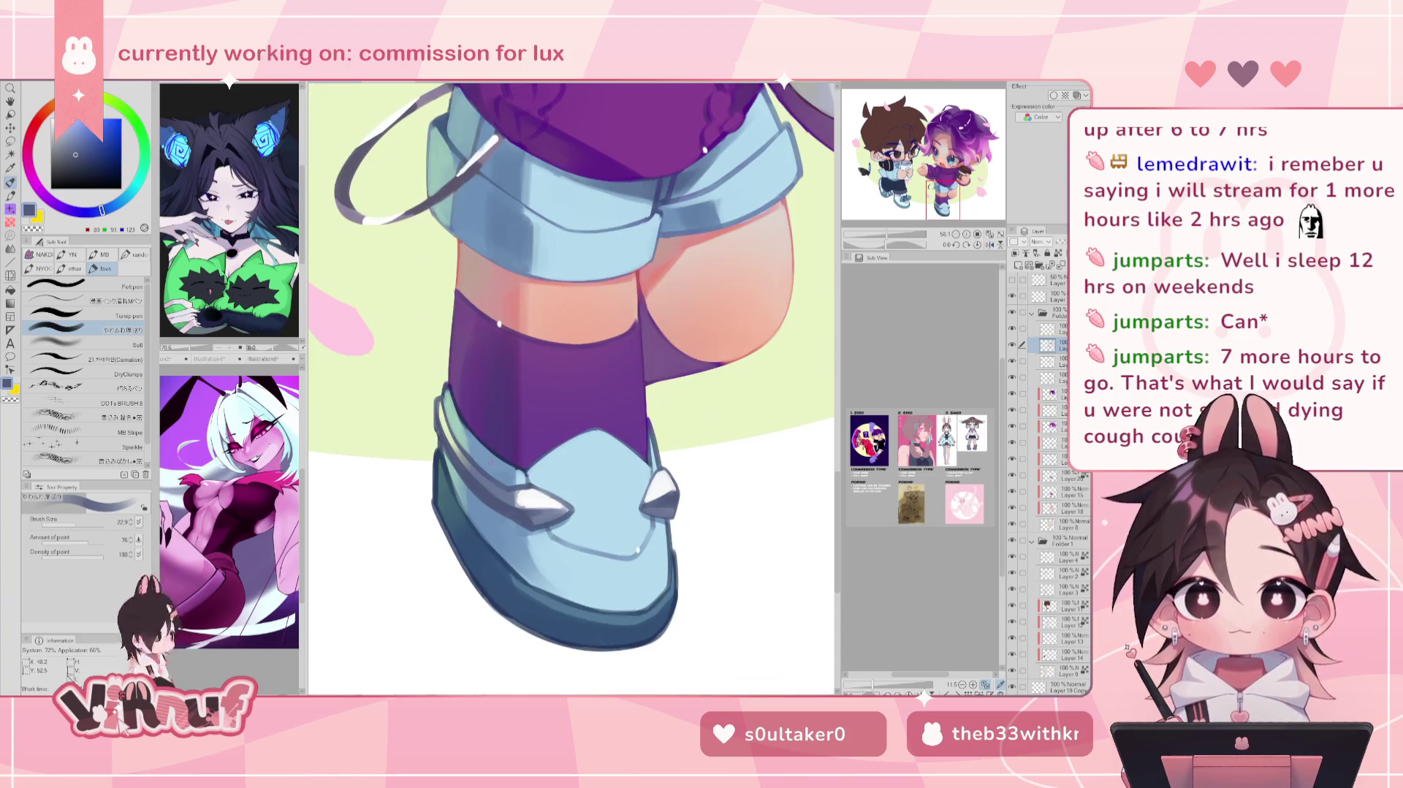
Step: Sample the boot's light, mid and dark edge blues and a deeper blue-grey for shading
alt+click(633, 565)
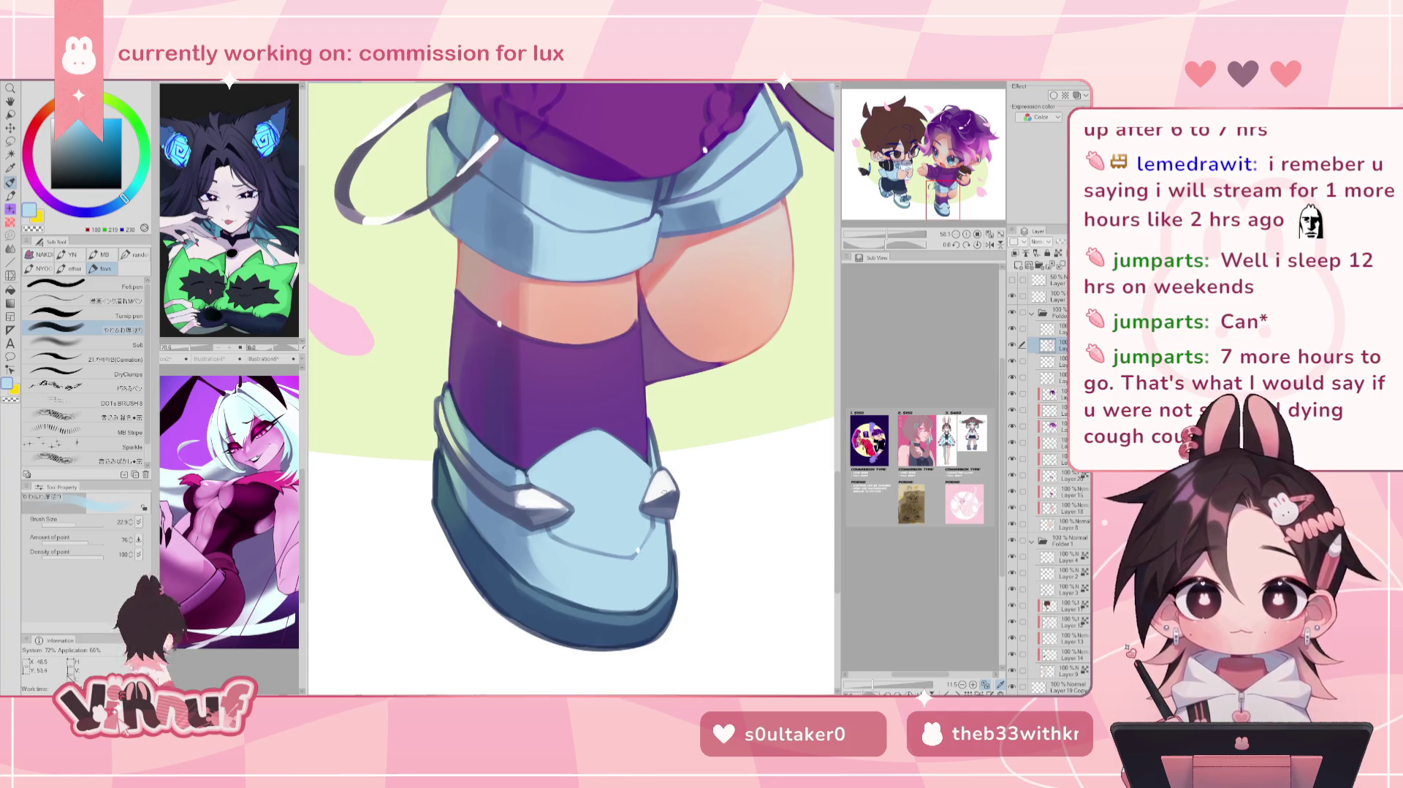
alt+click(438, 484)
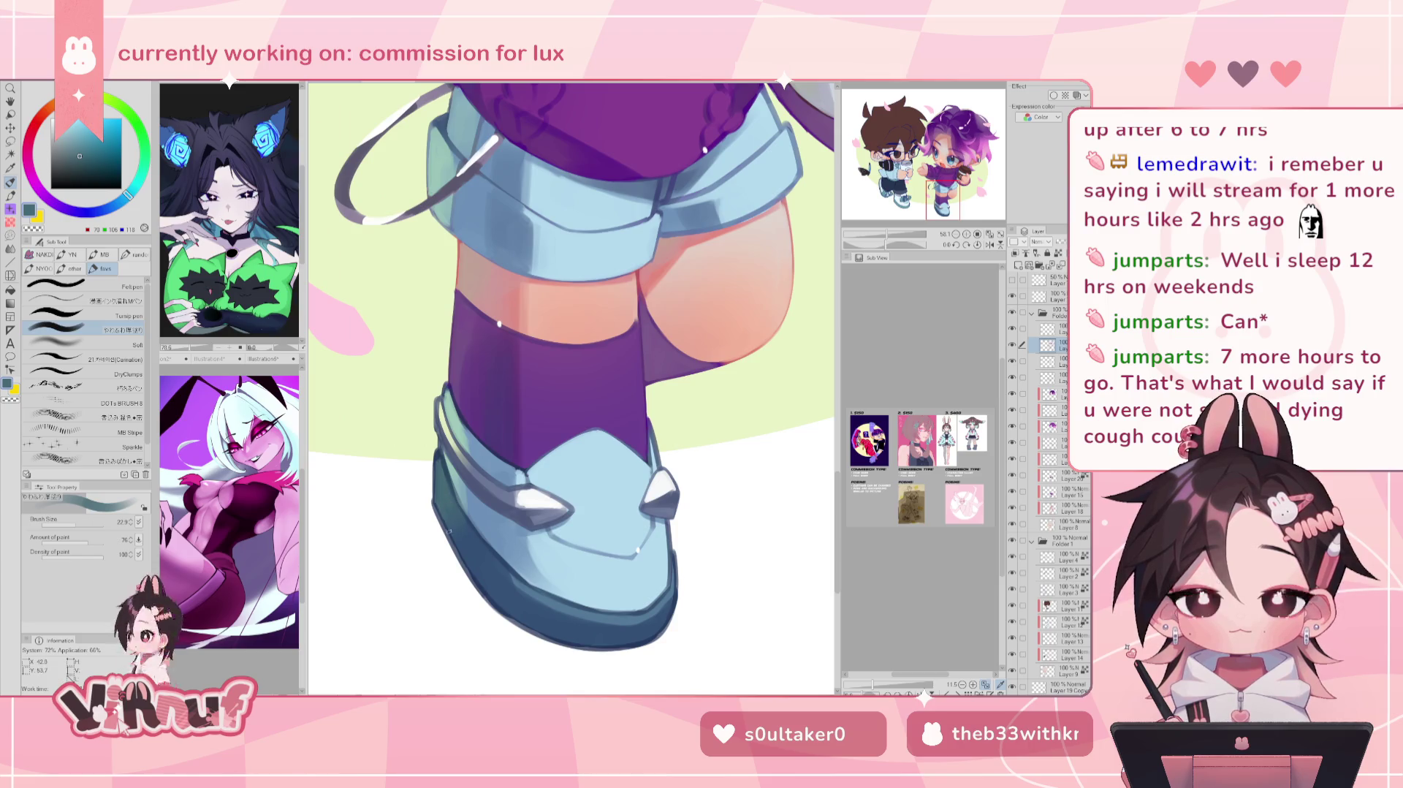
alt+click(442, 519)
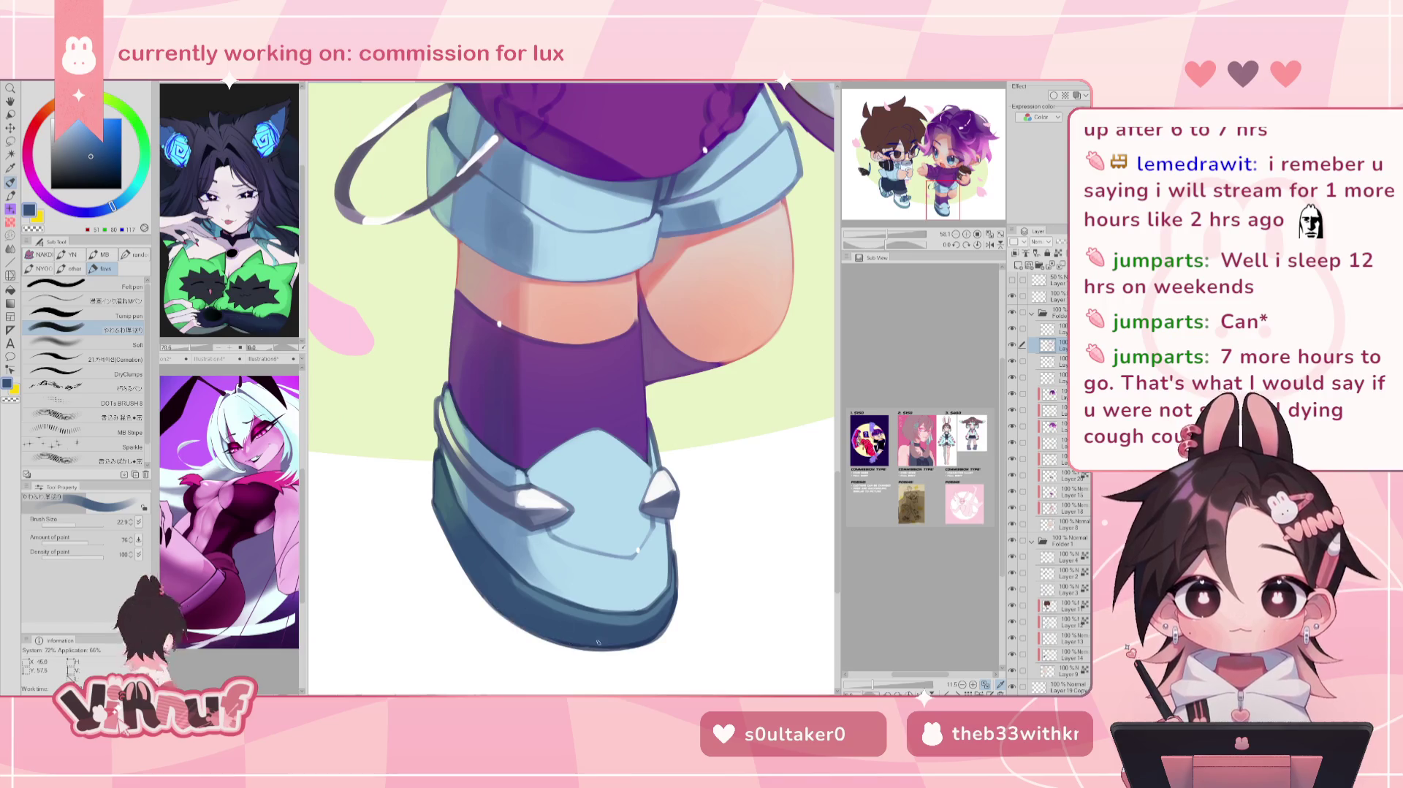
alt+click(575, 603)
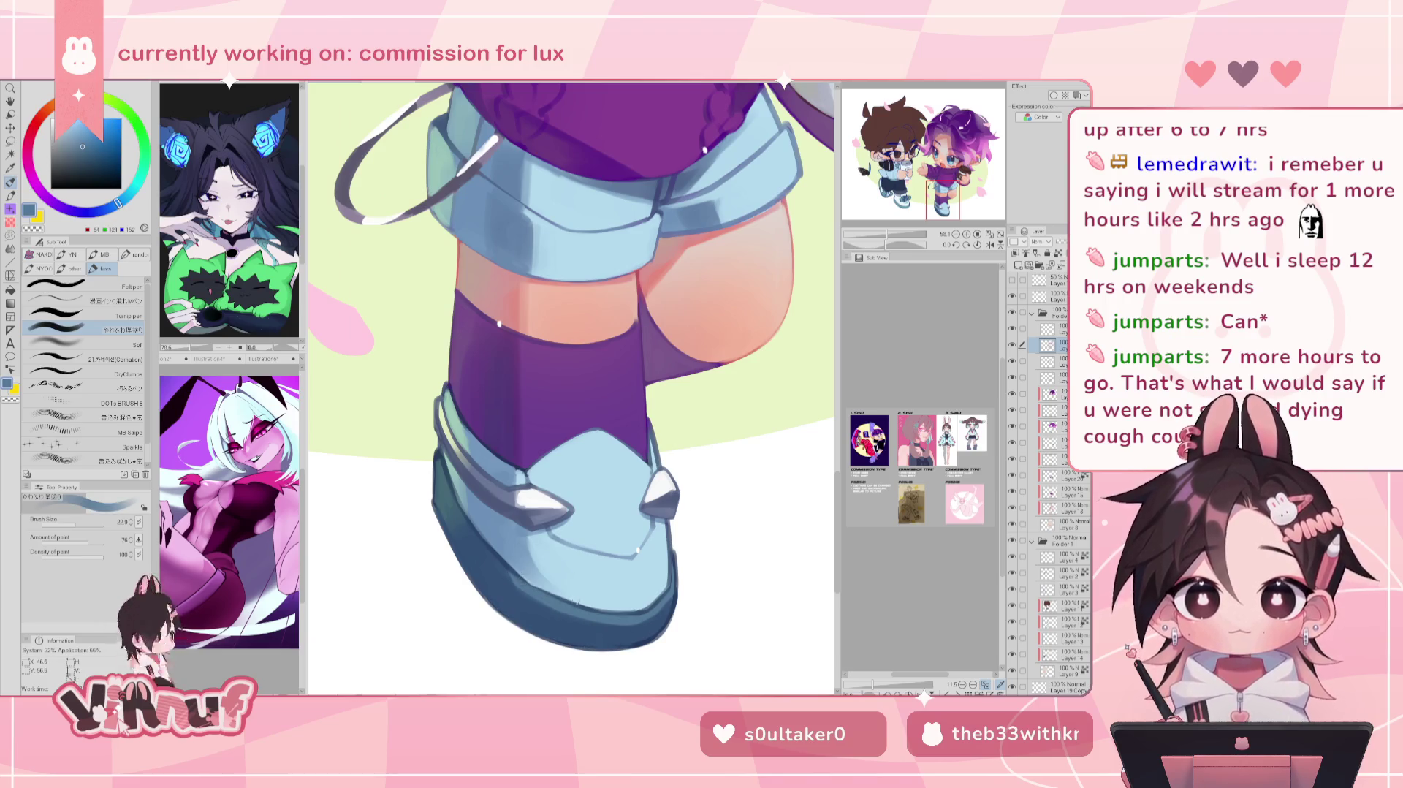
alt+click(530, 583)
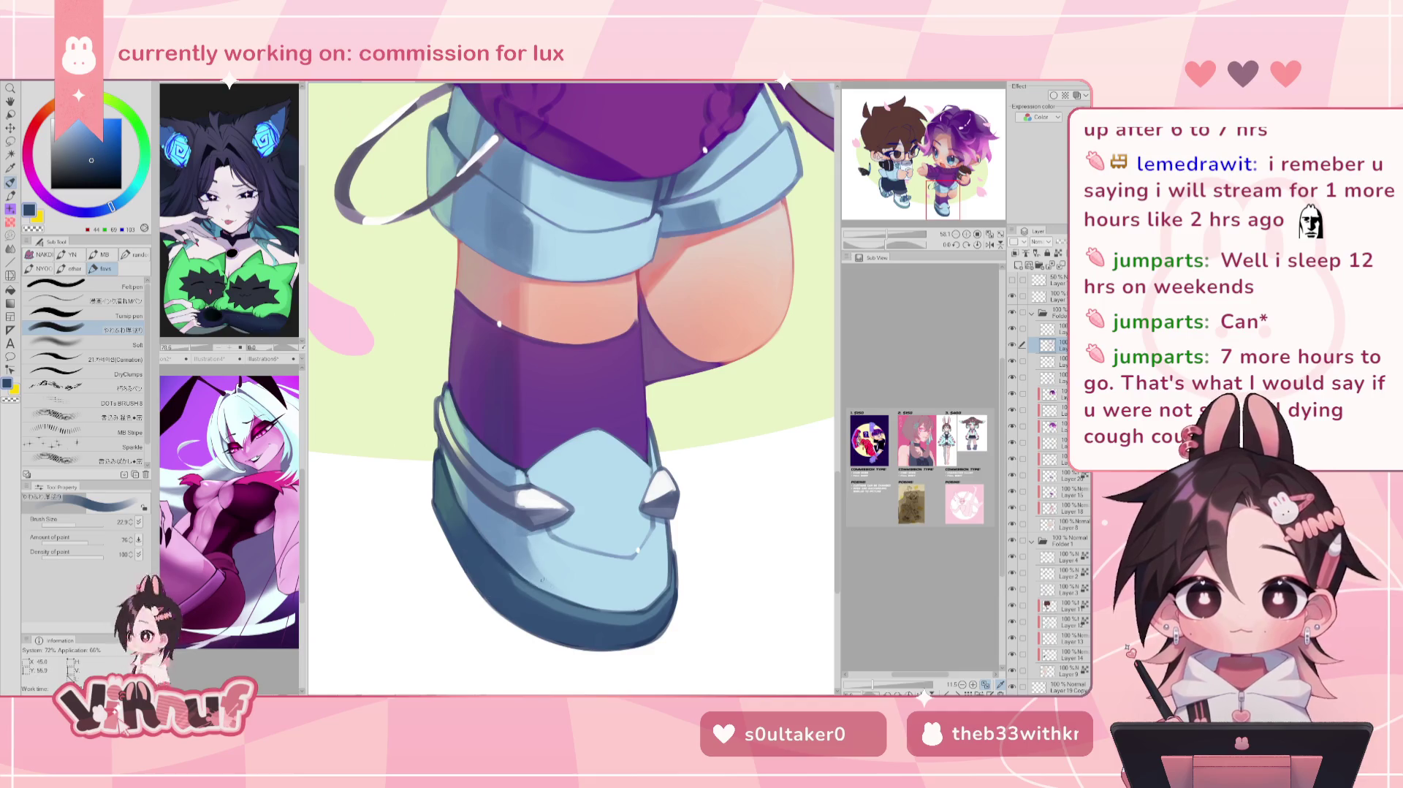
alt+click(521, 578)
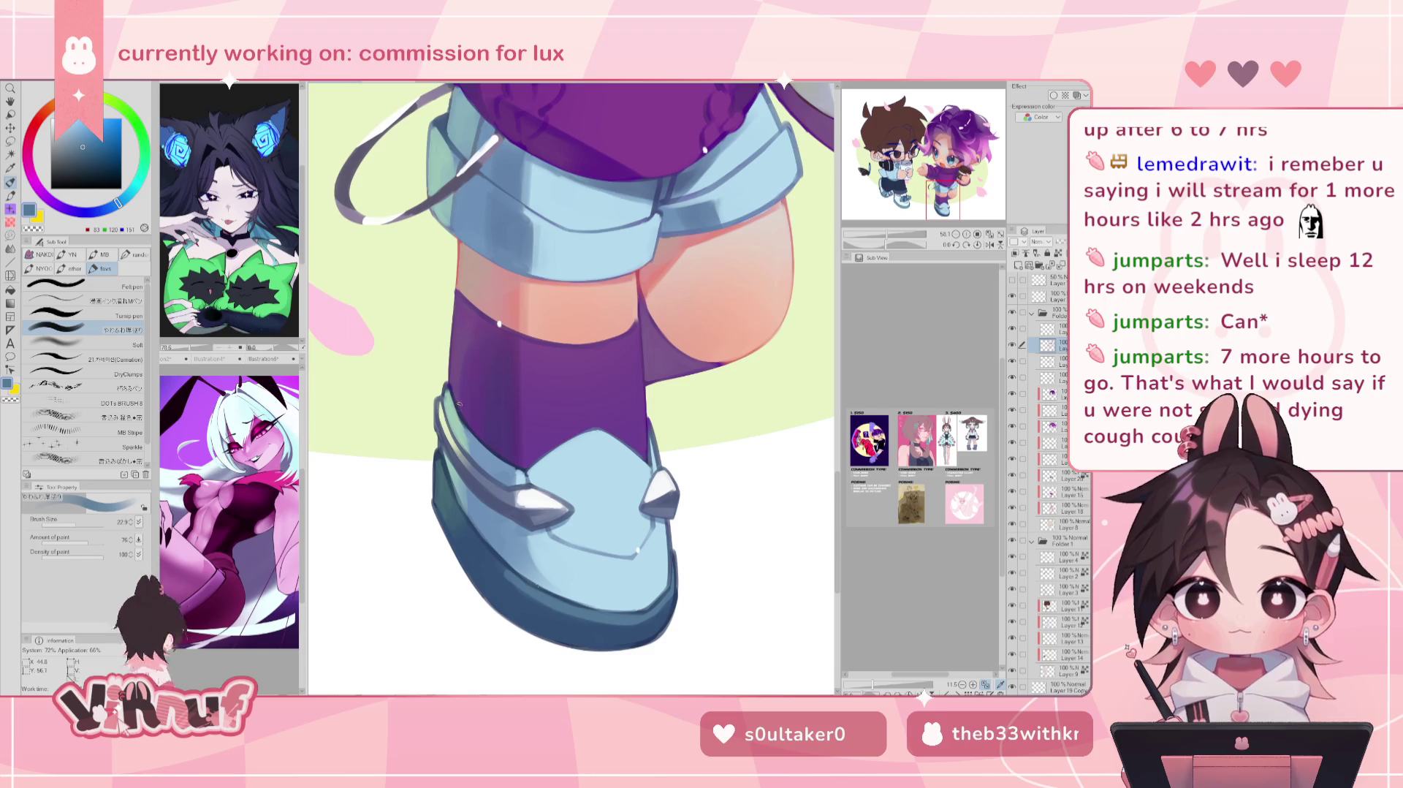
alt+click(451, 446)
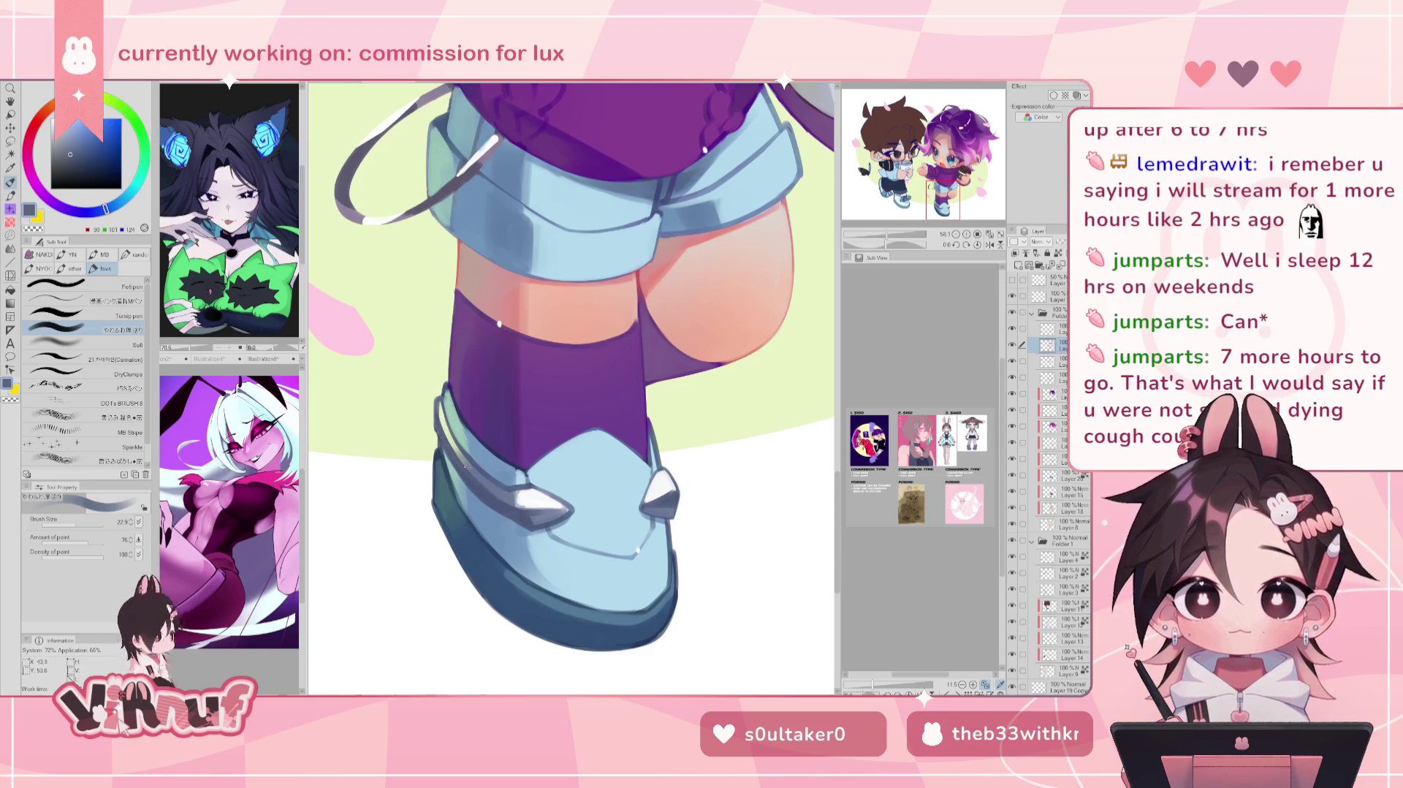
alt+click(434, 435)
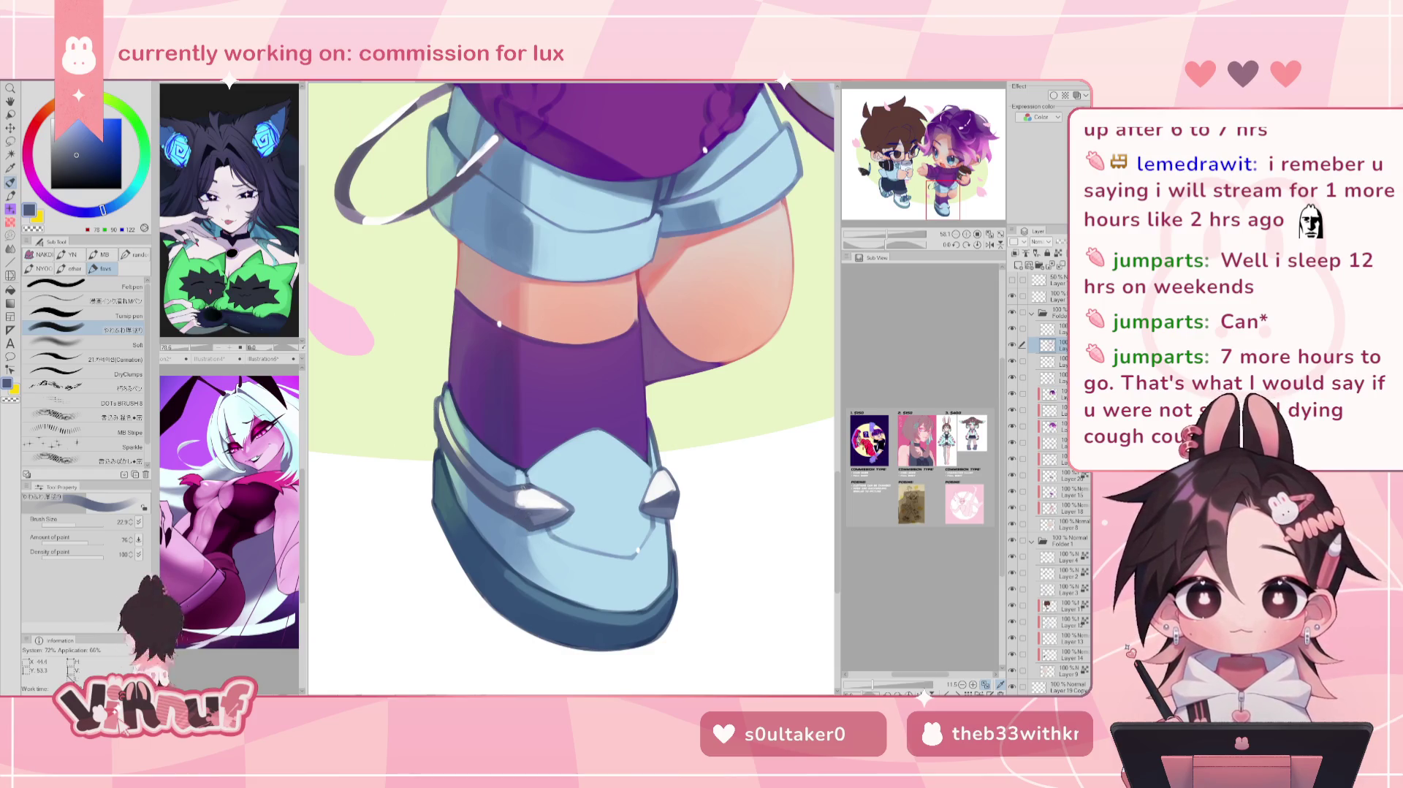
Step: Paint white highlight strokes across the shoe spike, then resample the shoe's blue-grey and light blue
alt+click(525, 500)
mouse_move(514, 506)
mouse_down()
mouse_move(534, 486)
mouse_move(563, 487)
mouse_move(543, 494)
mouse_move(565, 506)
mouse_up()
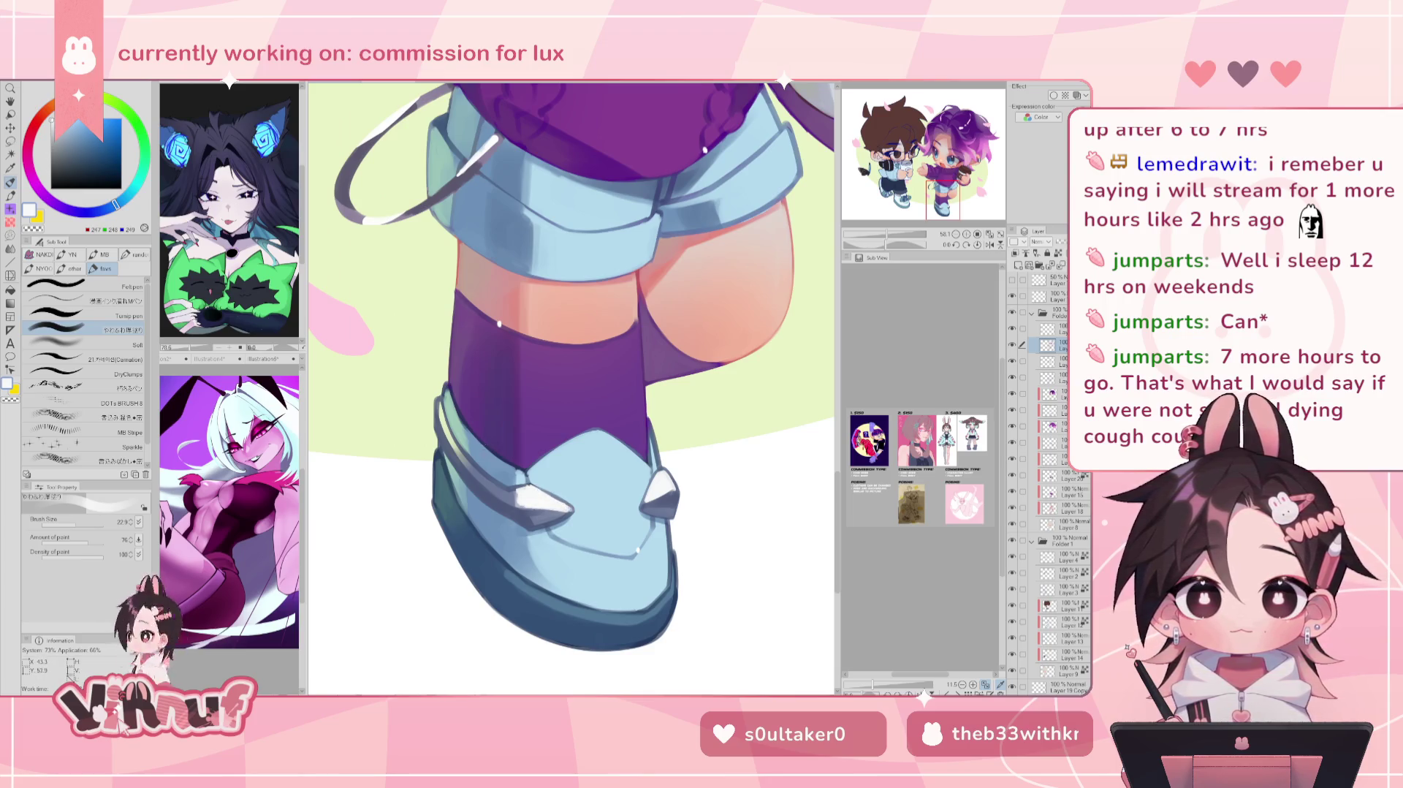
alt+click(450, 428)
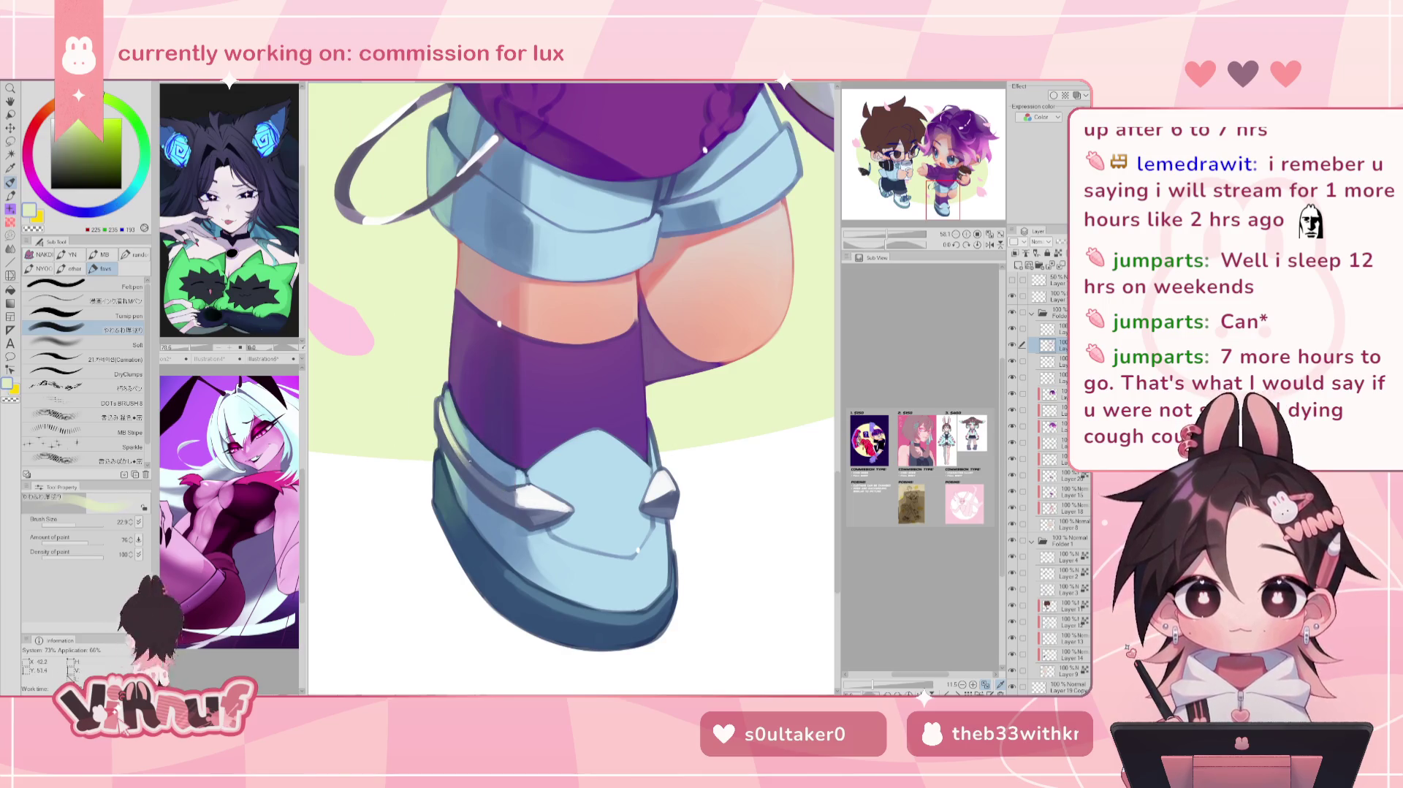
alt+click(453, 442)
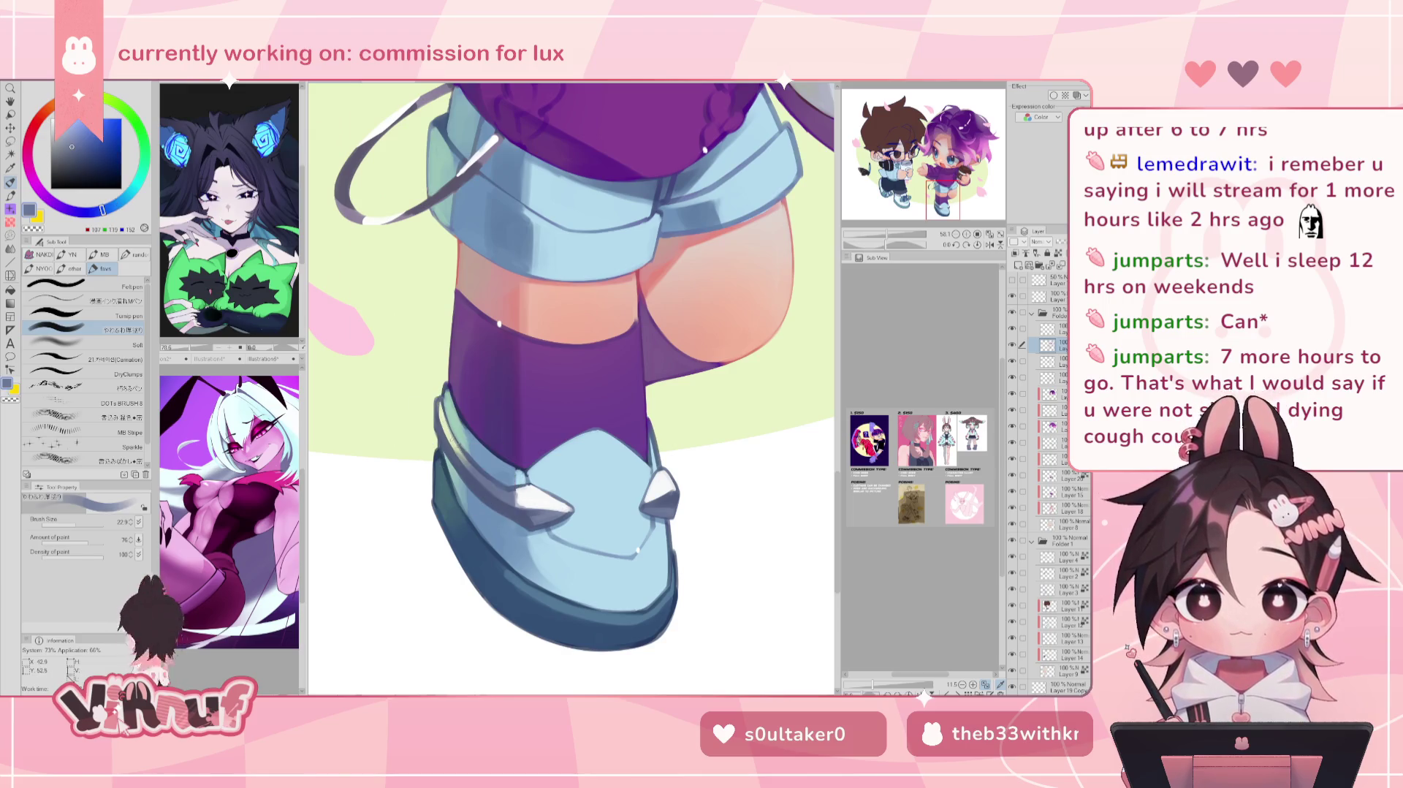
alt+click(484, 468)
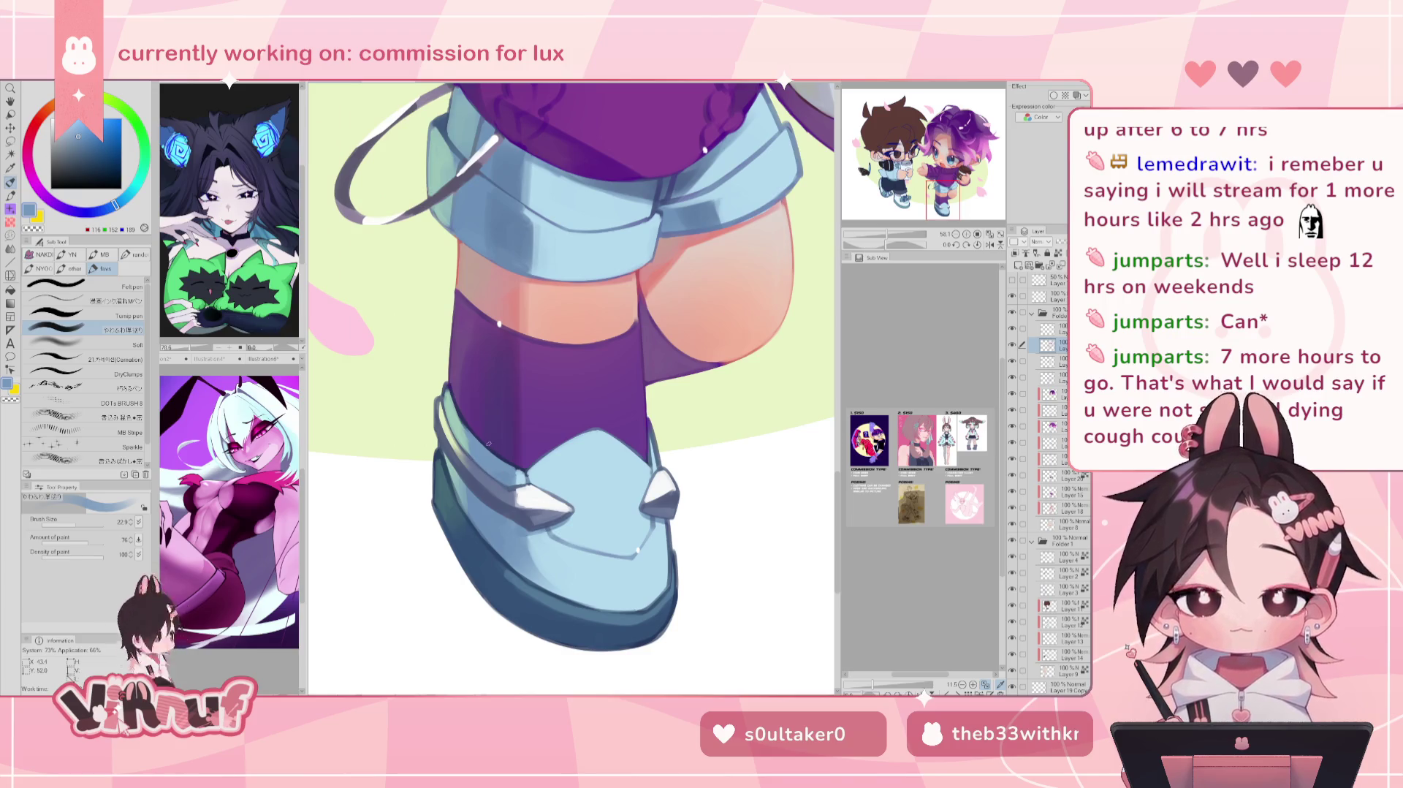
scroll(489, 443, up, 2)
Step: Mirror the view to check the light-blue boot and sample its darker blues
key(h)
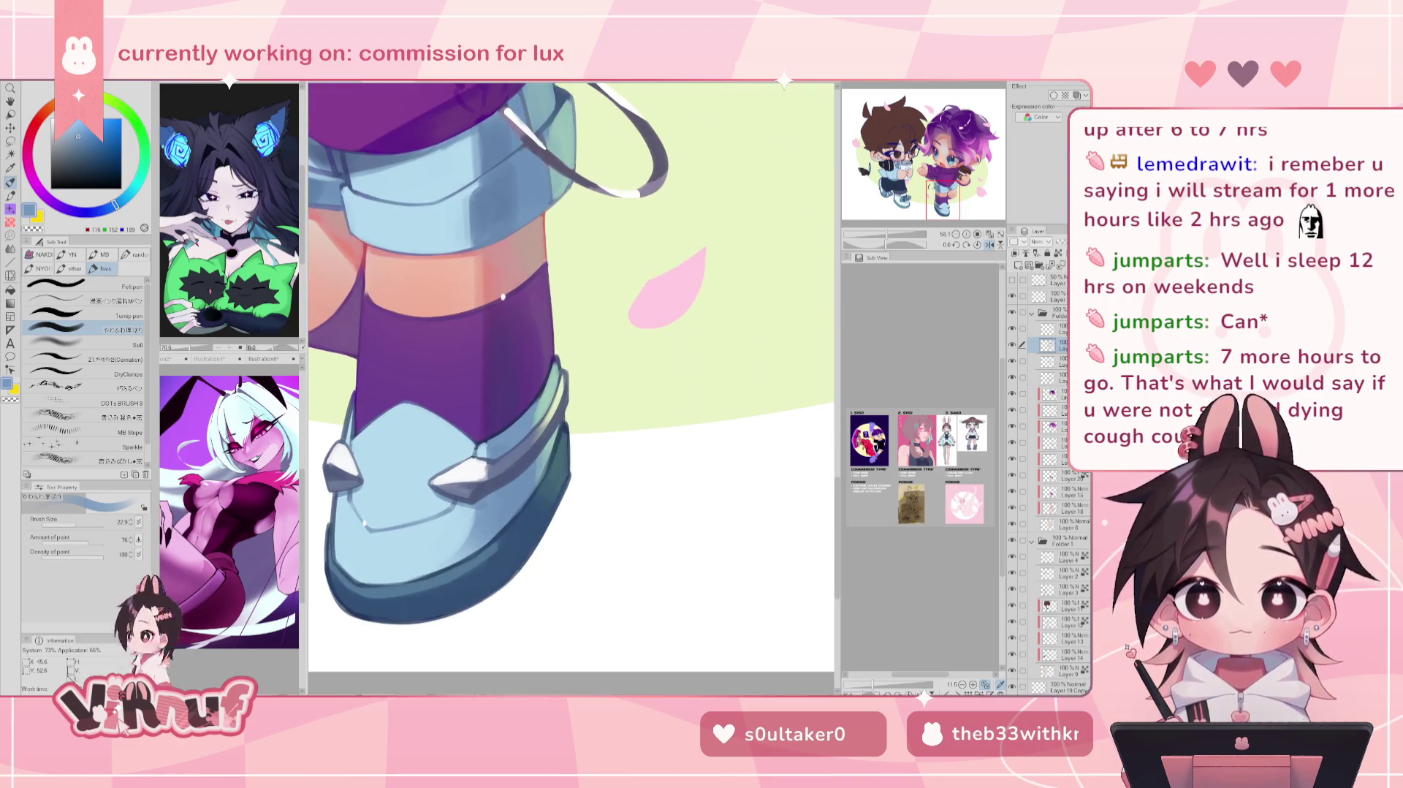
alt+click(478, 486)
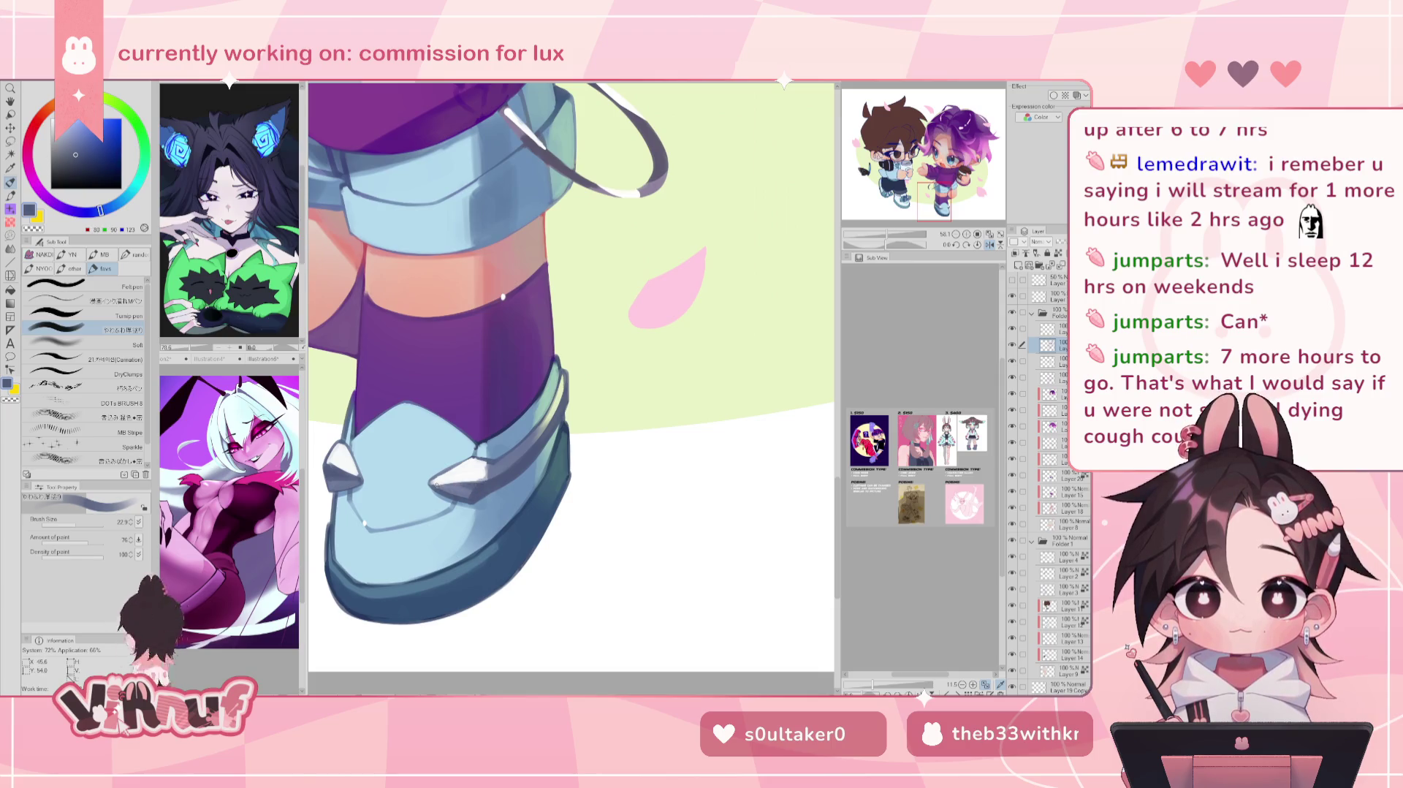
alt+click(443, 489)
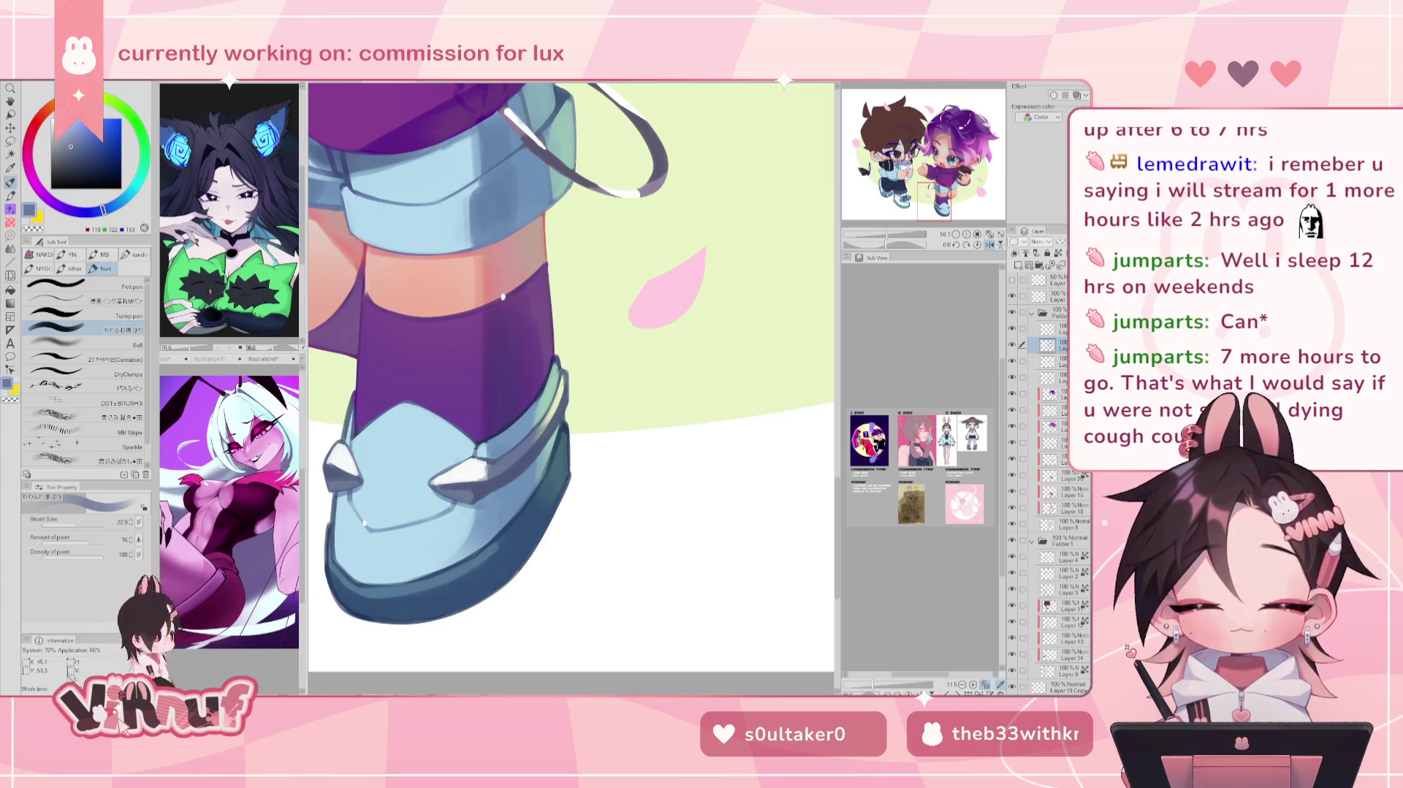
key(h)
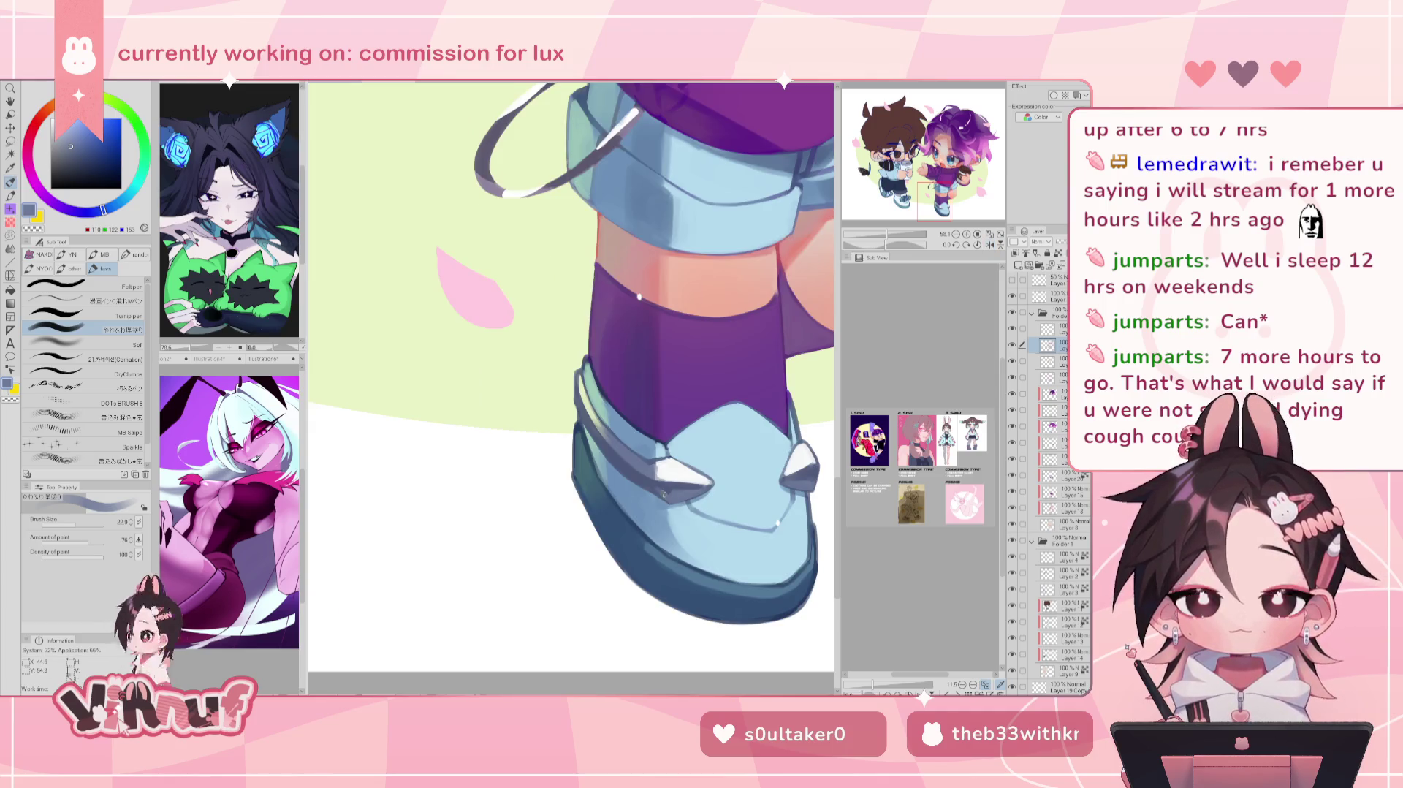
alt+click(687, 484)
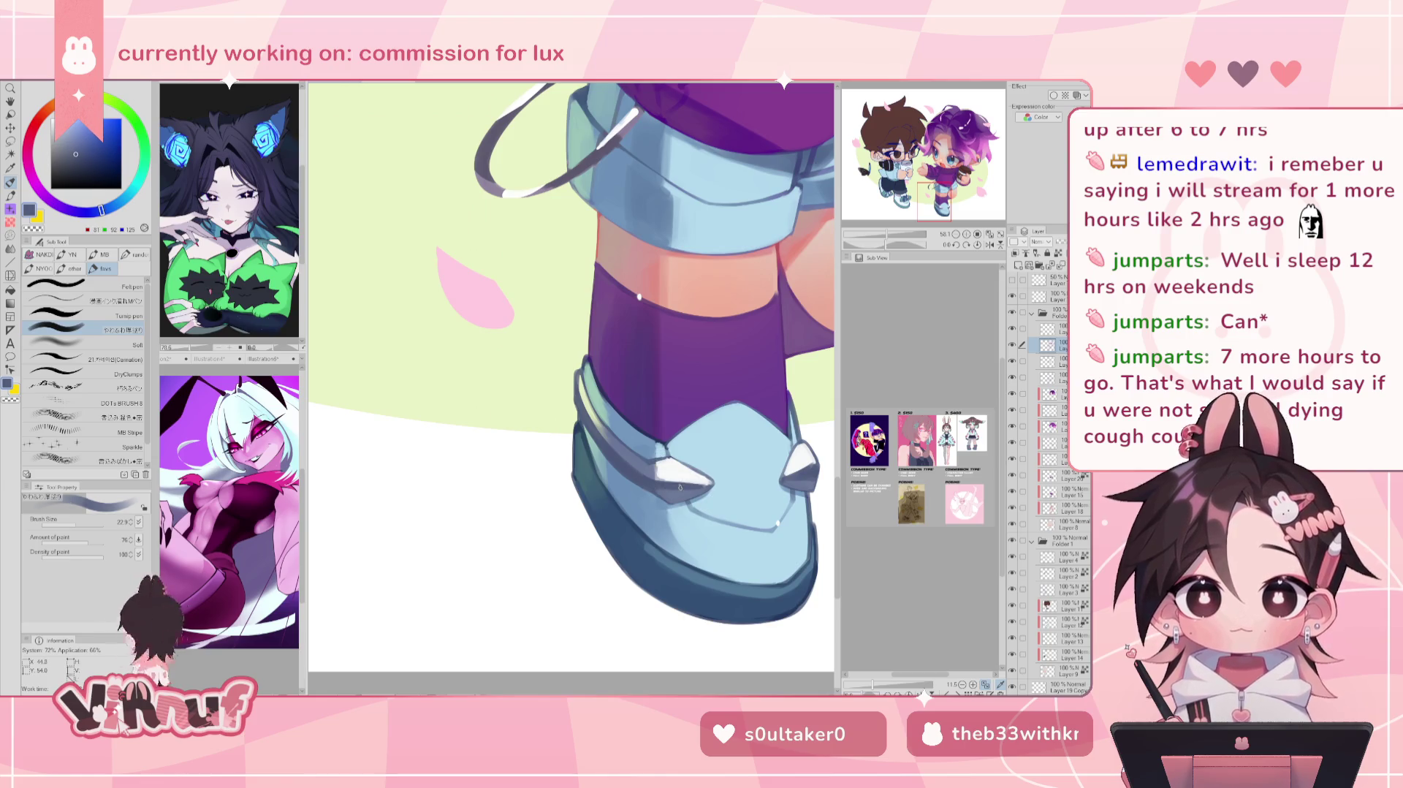
drag(747, 336, 621, 338)
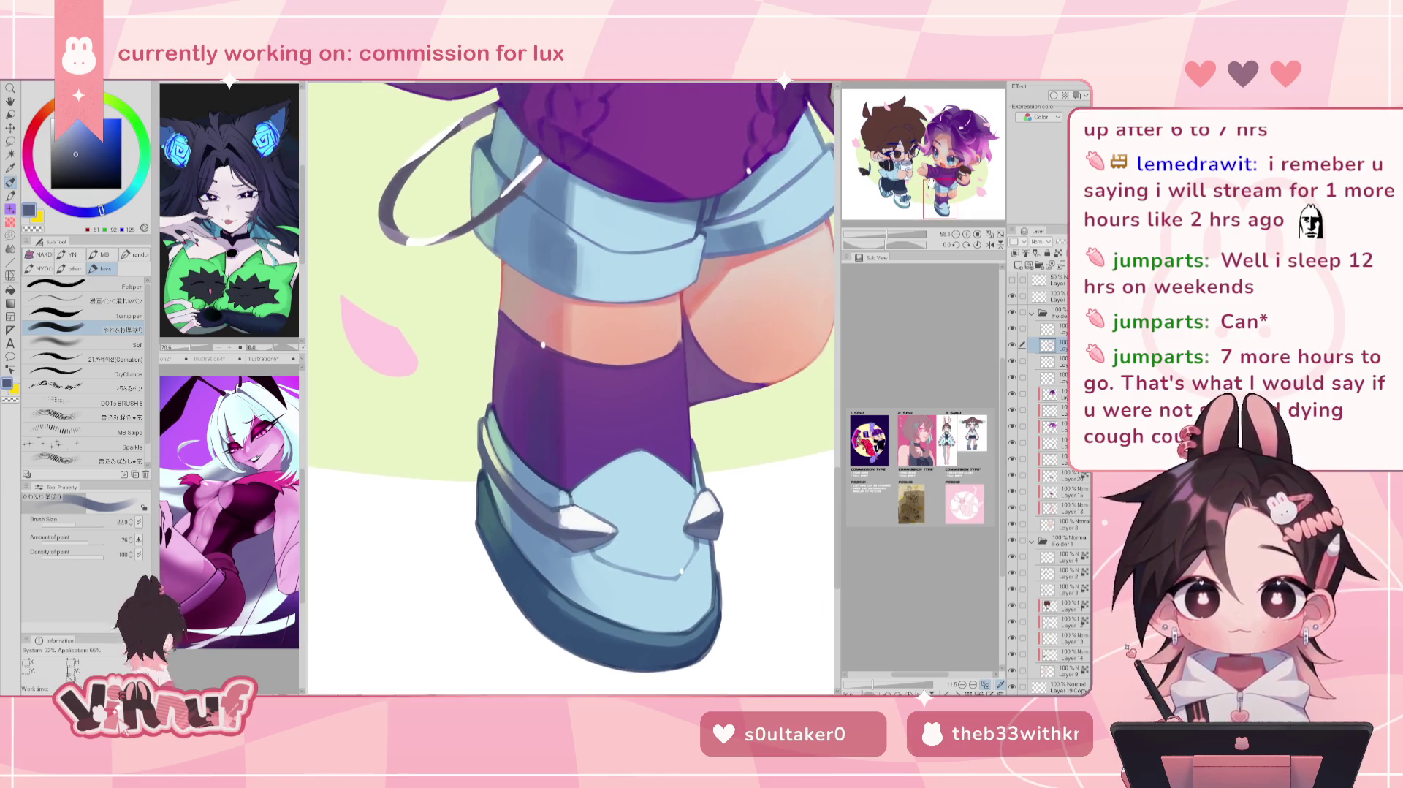
Step: Darken the boot sole's lower edge with its dark blue on a rotated, mirrored canvas
alt+click(504, 563)
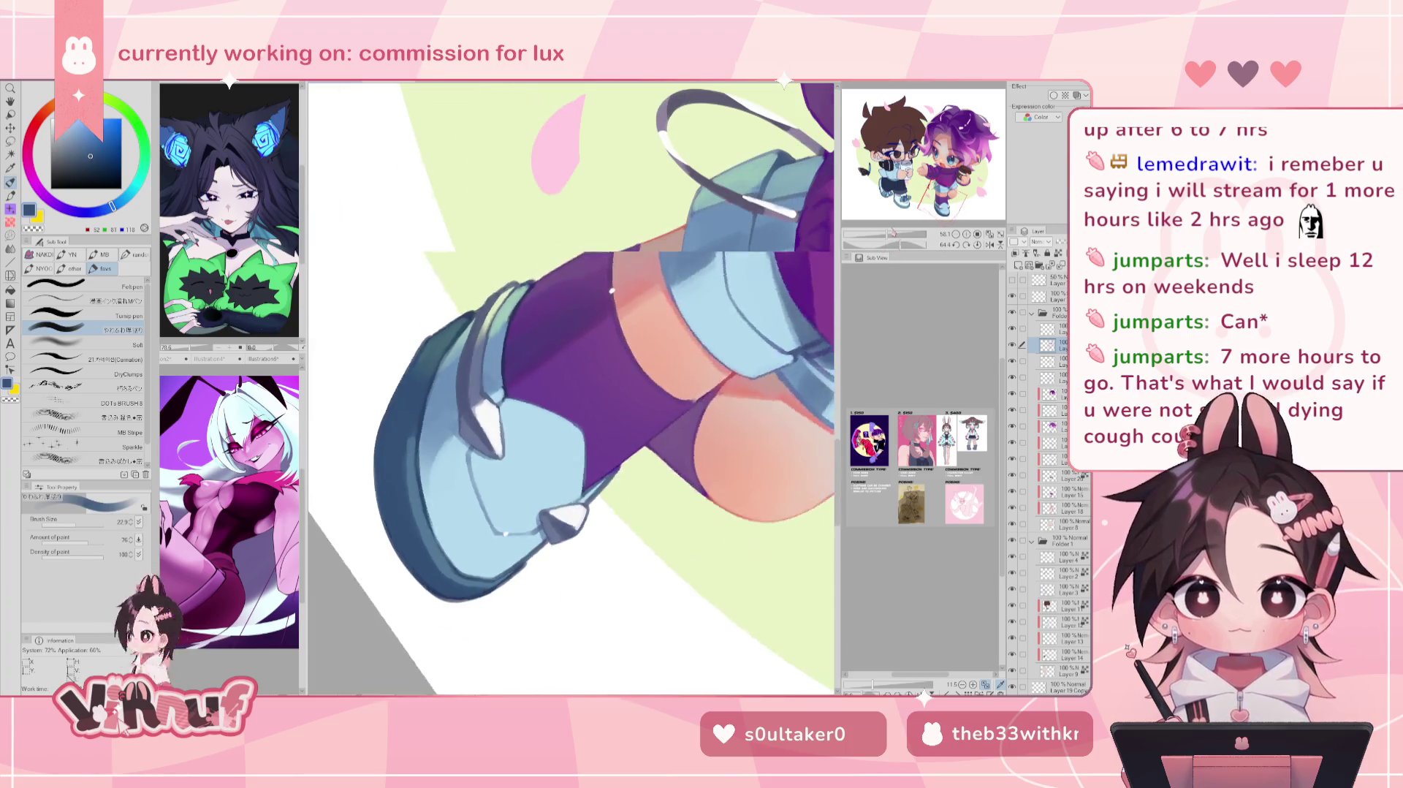
drag(505, 563, 378, 521)
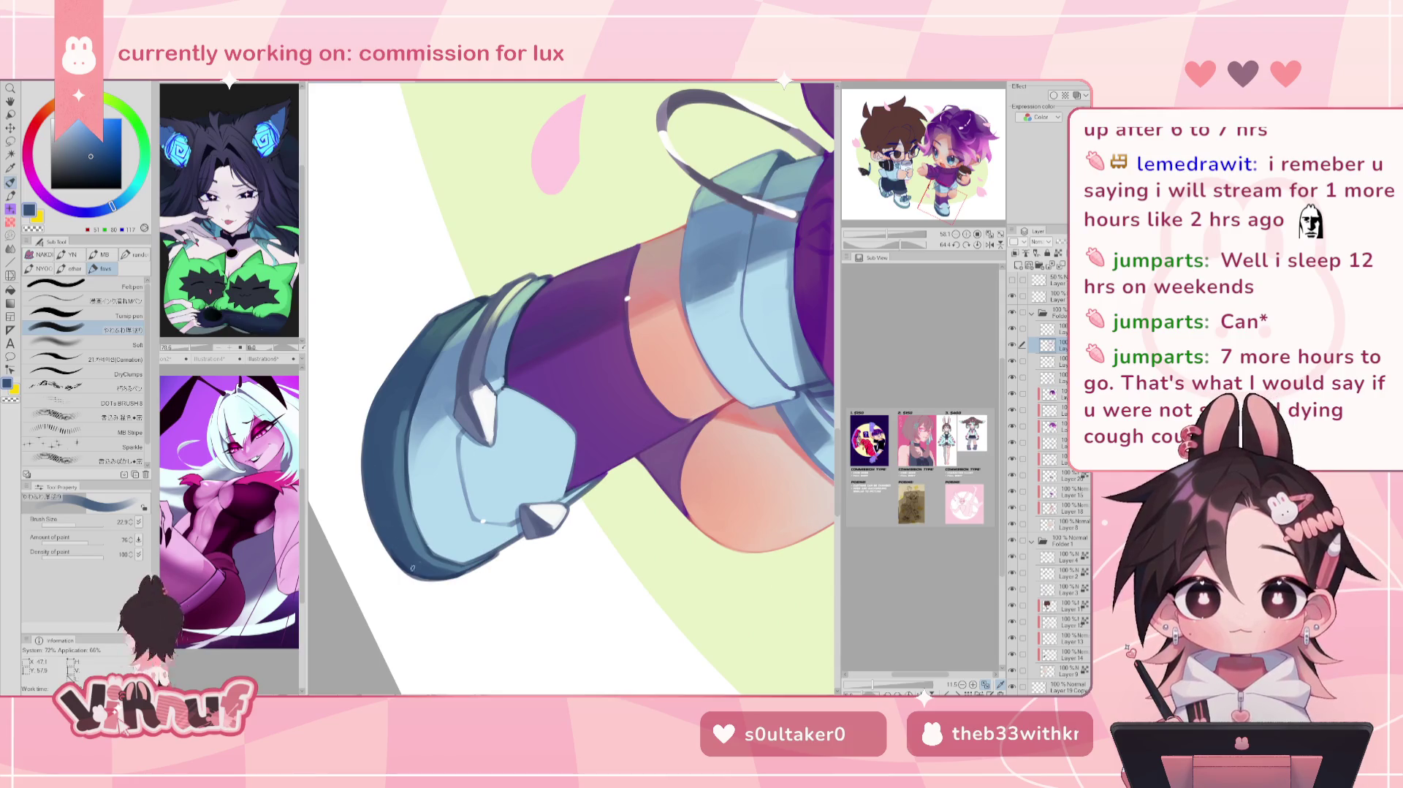
key(h)
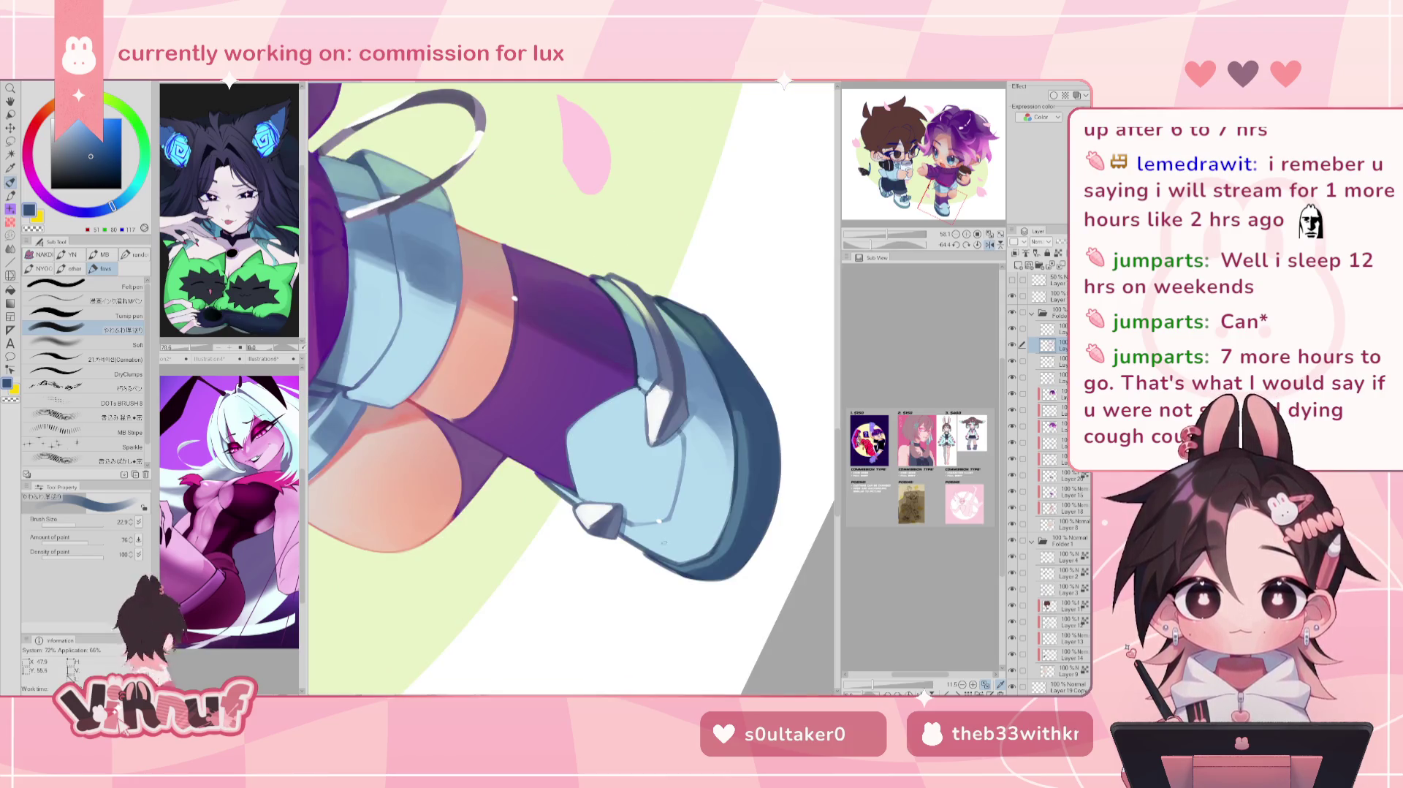
drag(665, 563, 708, 571)
click(977, 244)
mouse_move(474, 530)
mouse_down()
mouse_move(591, 529)
mouse_move(590, 493)
mouse_up()
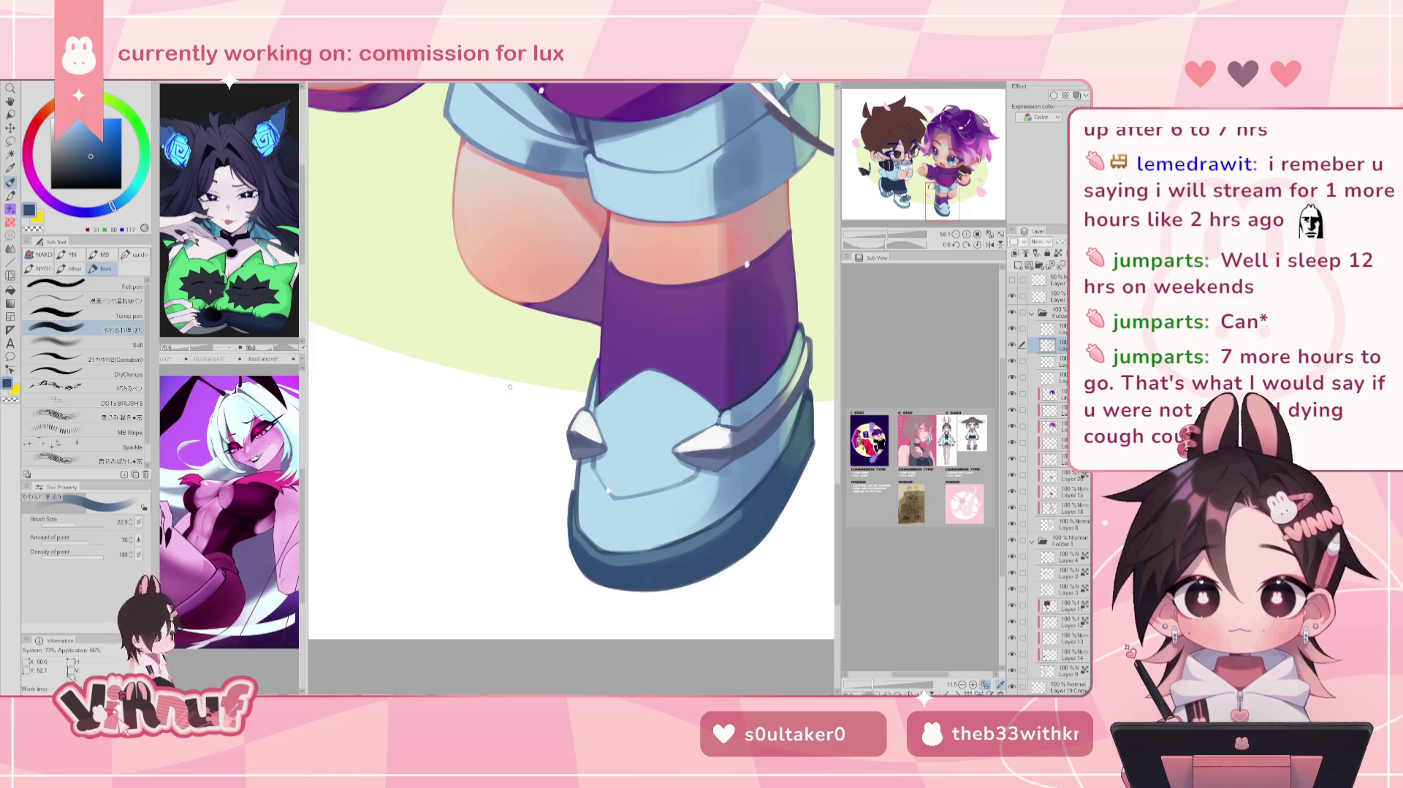
alt+click(590, 493)
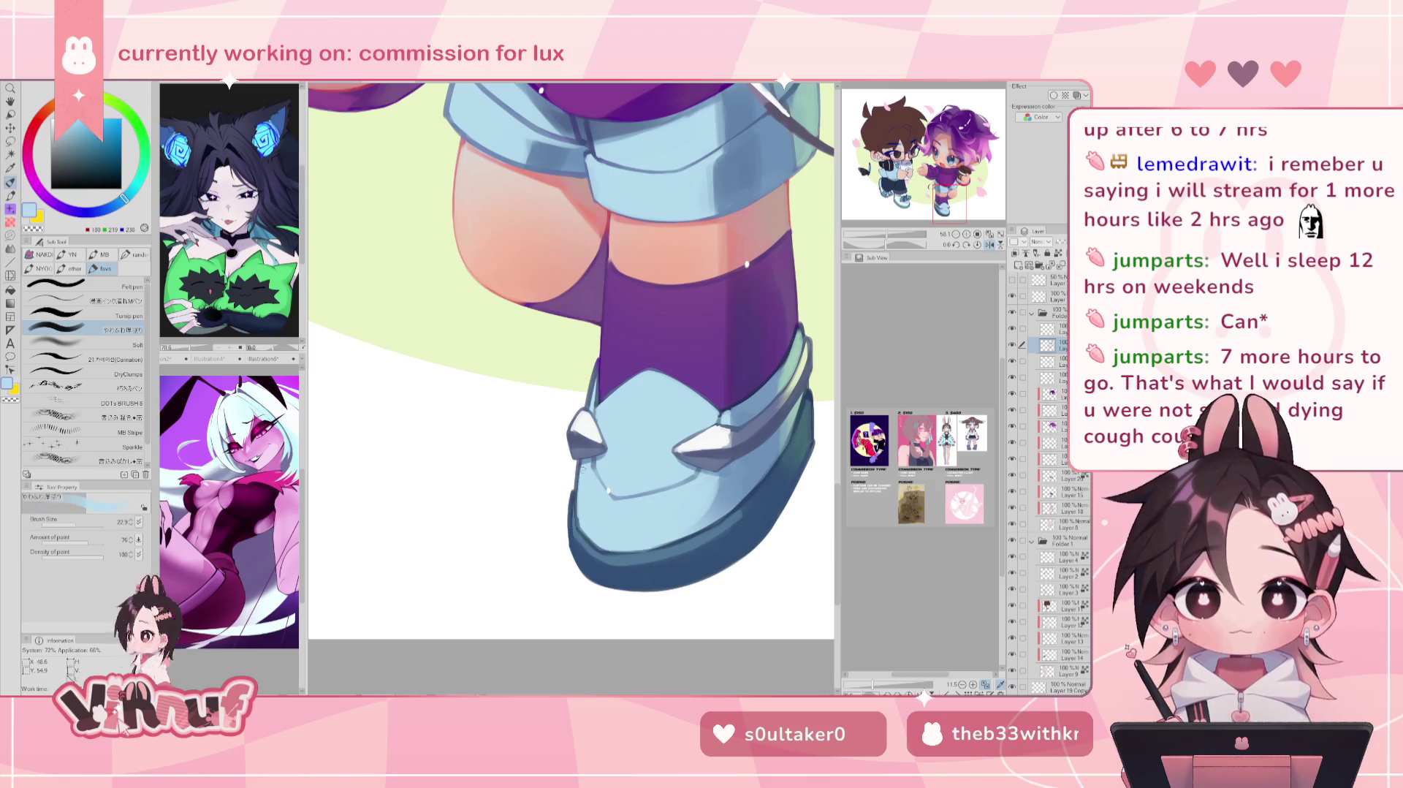
key(ctrl+minus)
key(ctrl+minus)
key(ctrl+minus)
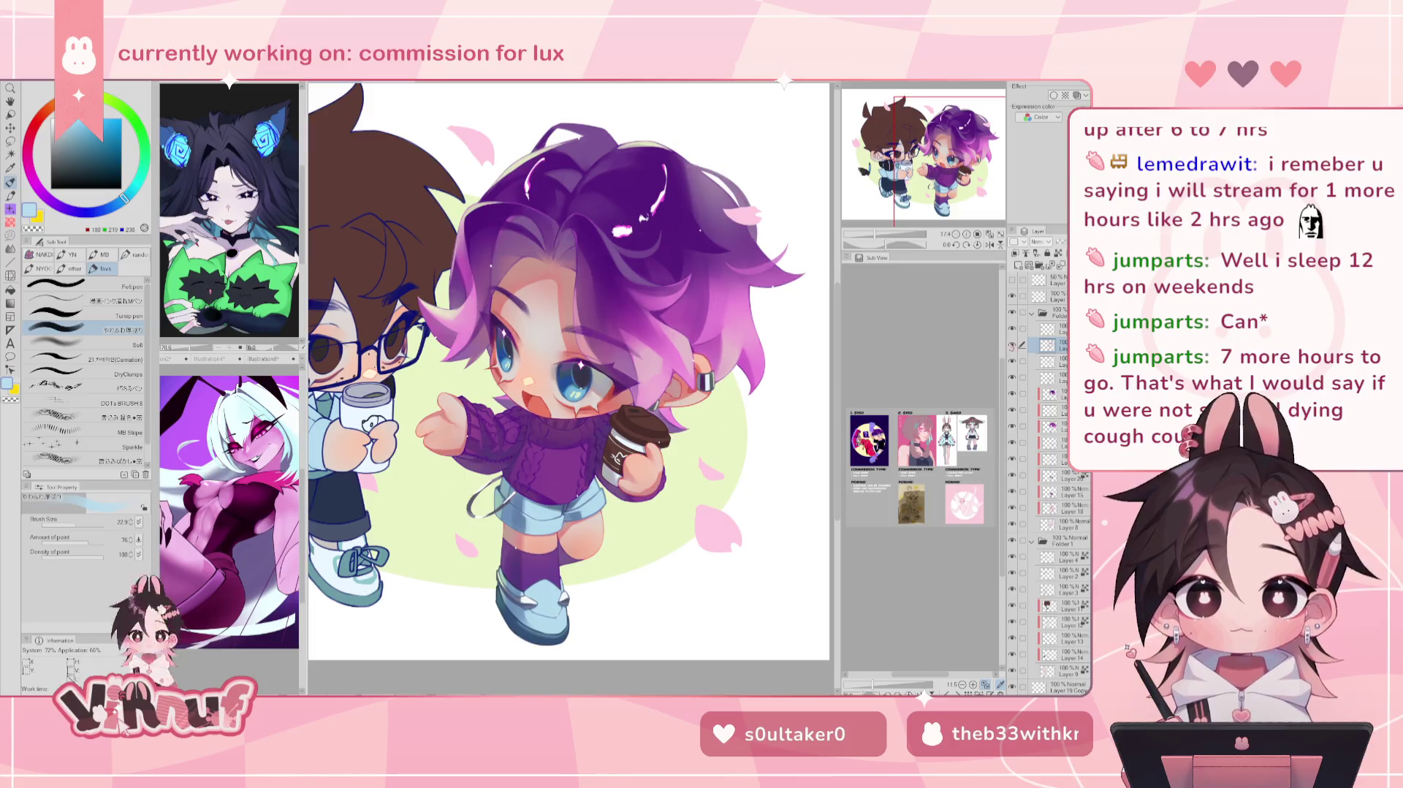
Step: Mirror the view twice to check the composition, then sample the hair's dark purple
key(h)
key(h)
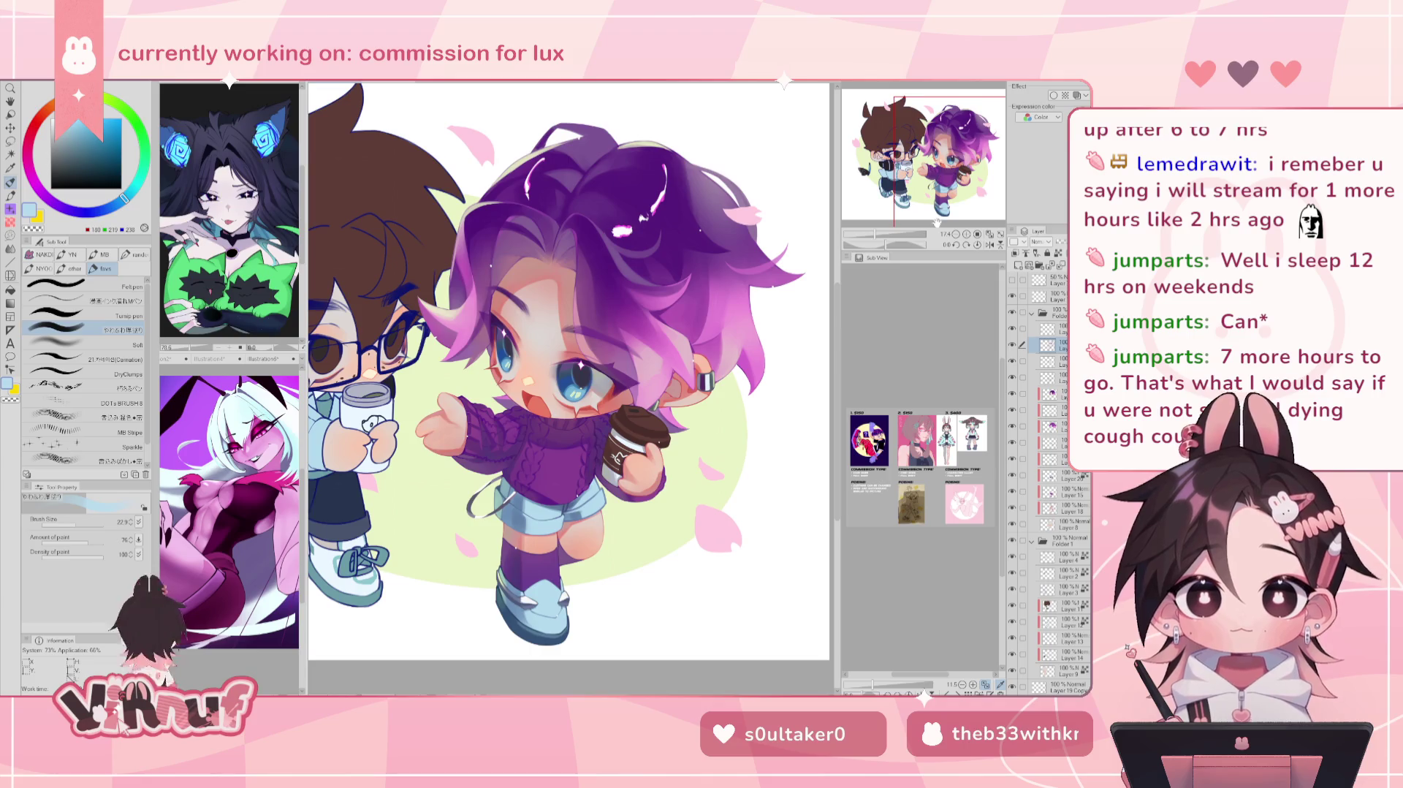
scroll(938, 221, down, 1)
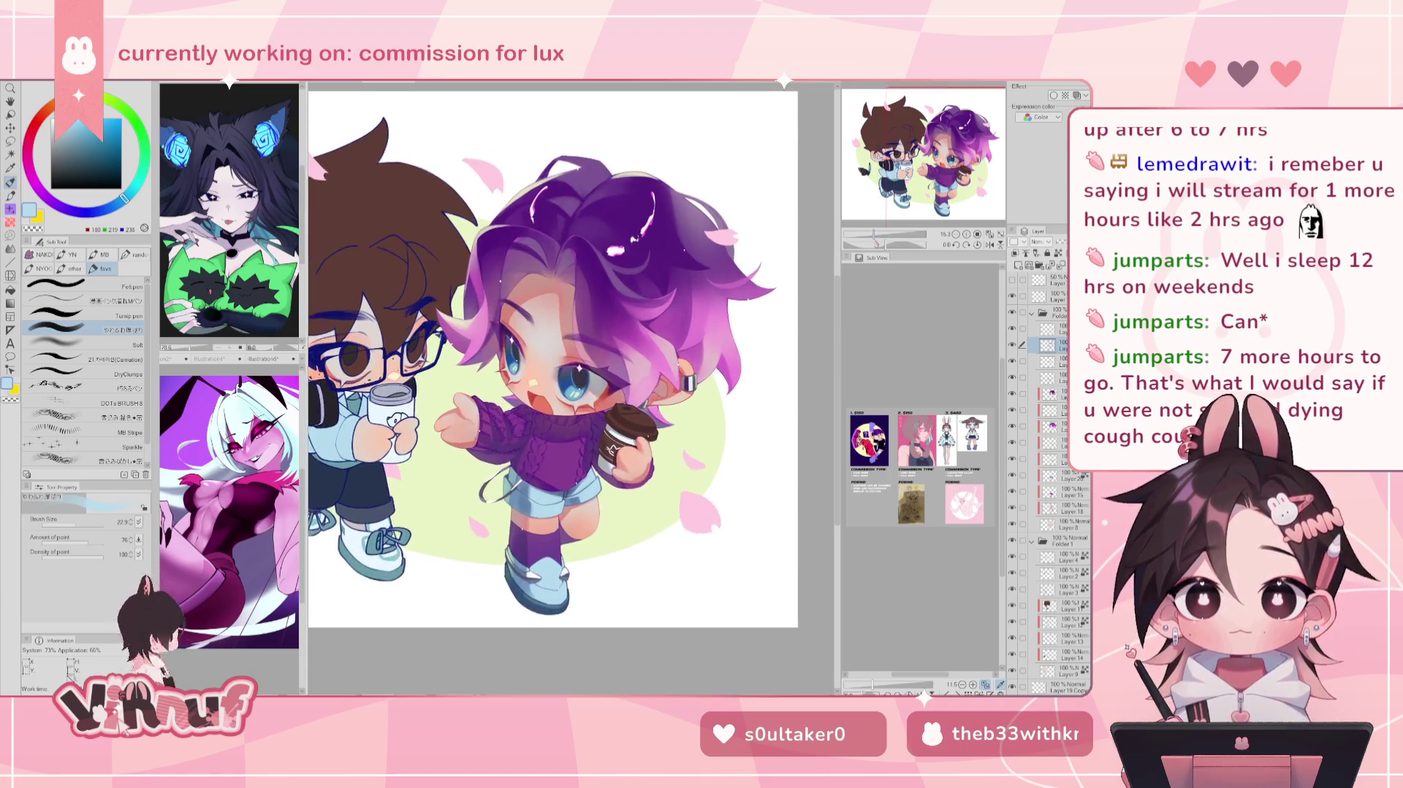
key(h)
key(h)
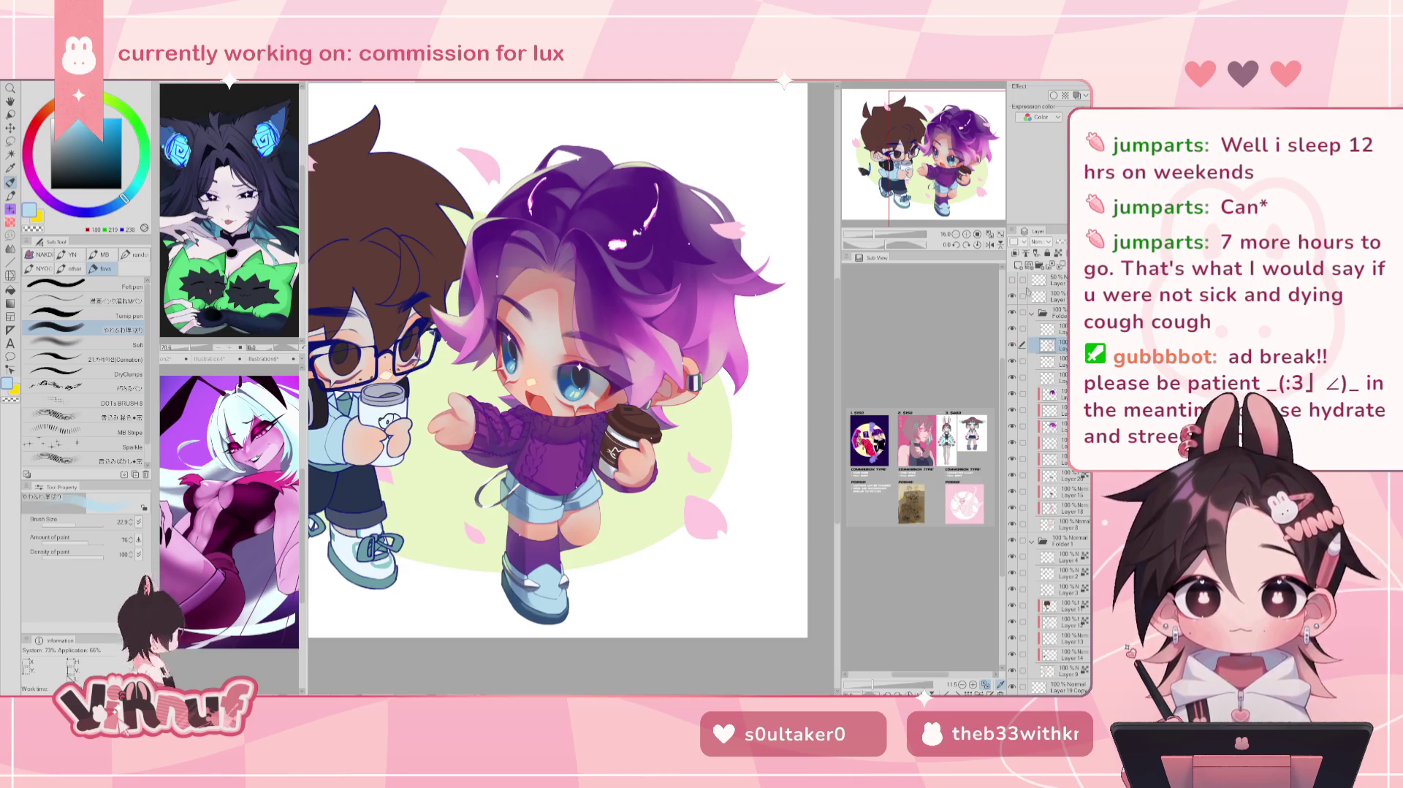
scroll(499, 258, up, 5)
alt+click(499, 257)
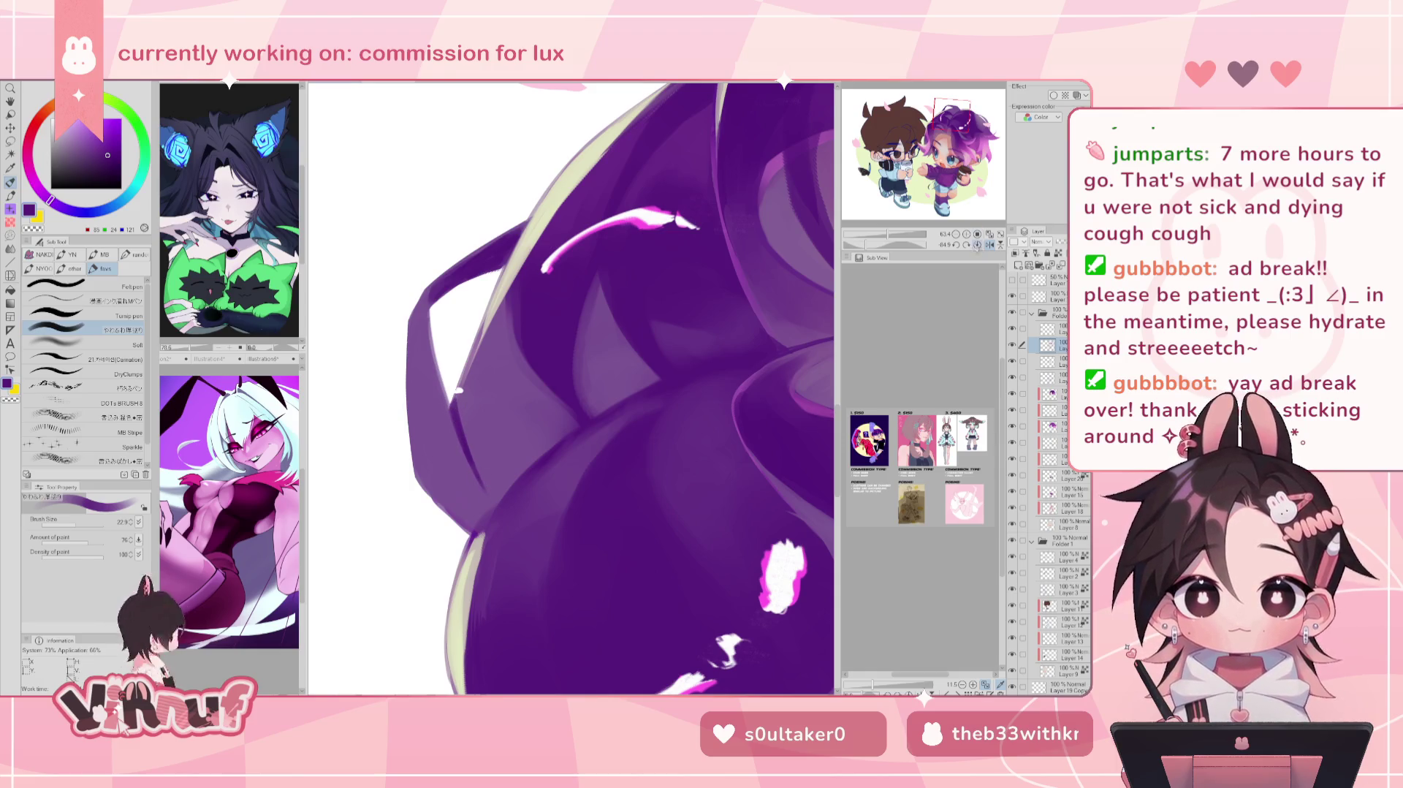
Step: Fit the whole illustration to the window, check it mirrored, and make the watermark layer visible
scroll(469, 407, down, 8)
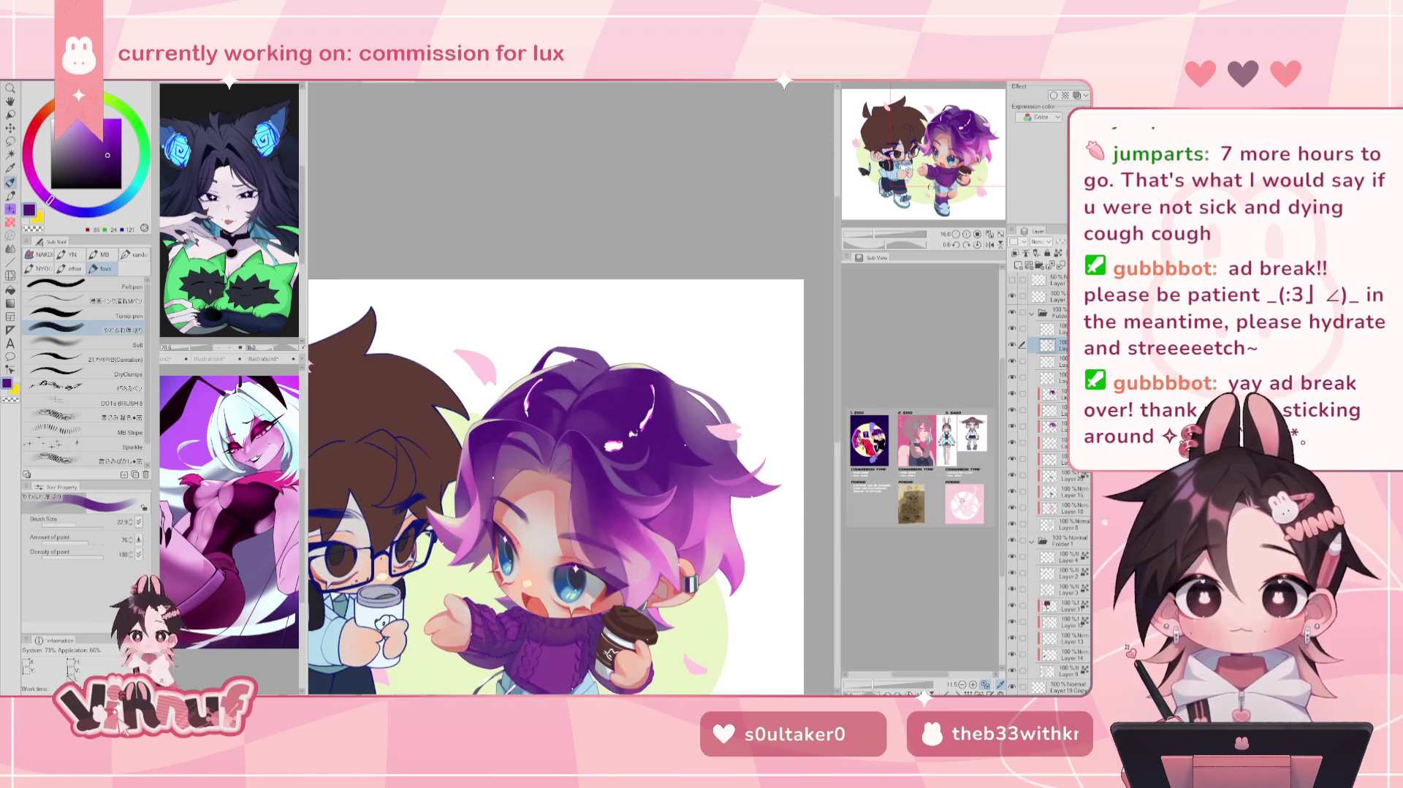
click(992, 235)
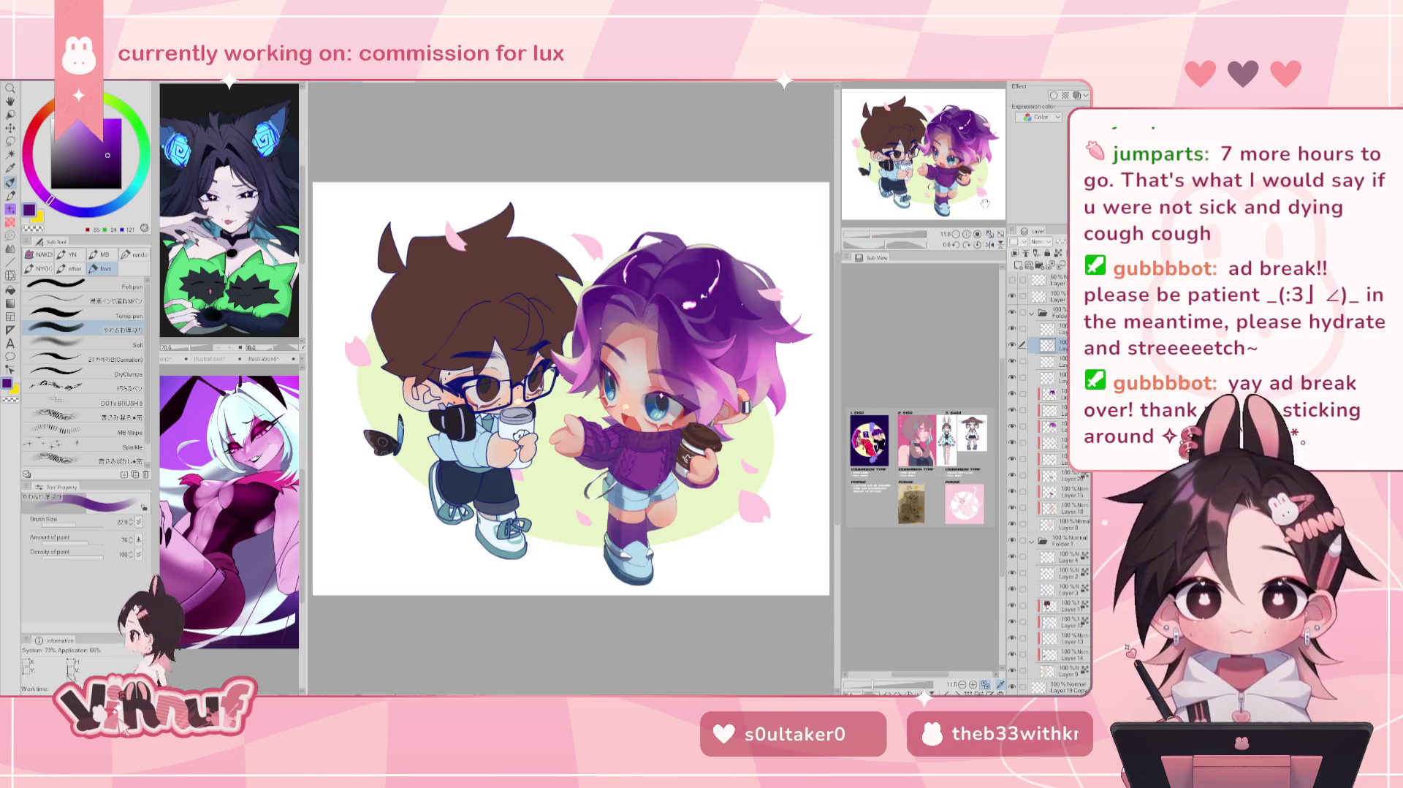
key(h)
click(990, 235)
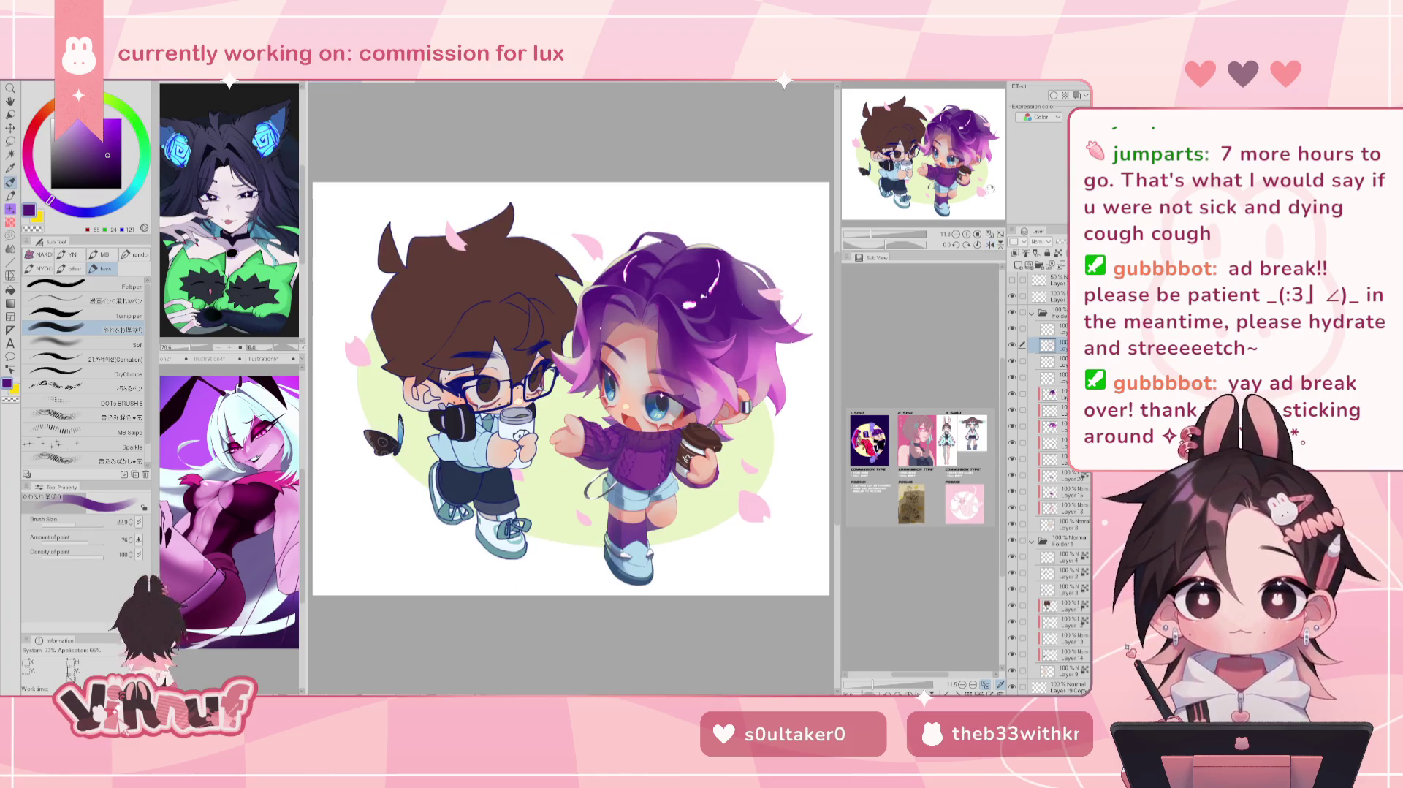
click(1012, 280)
click(1013, 280)
click(1013, 280)
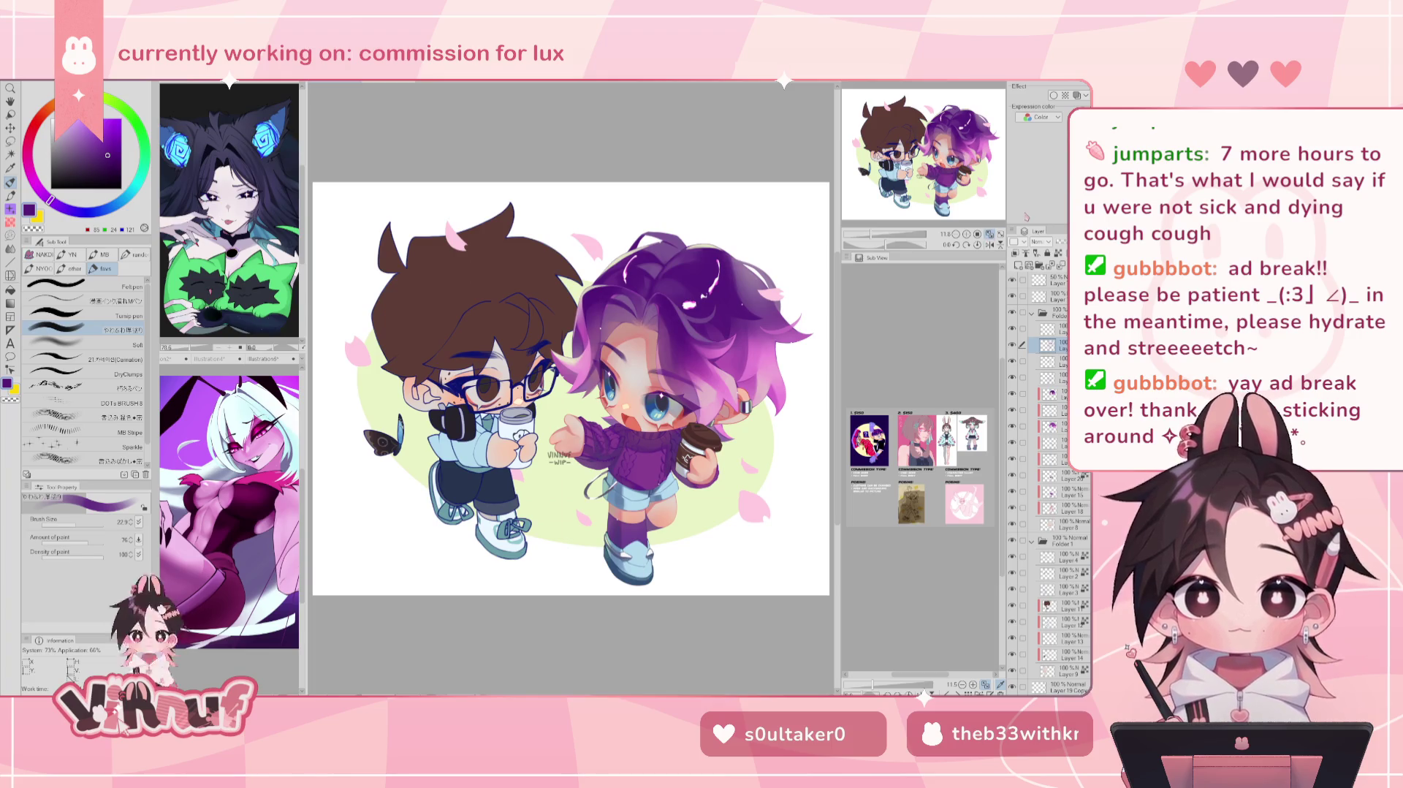